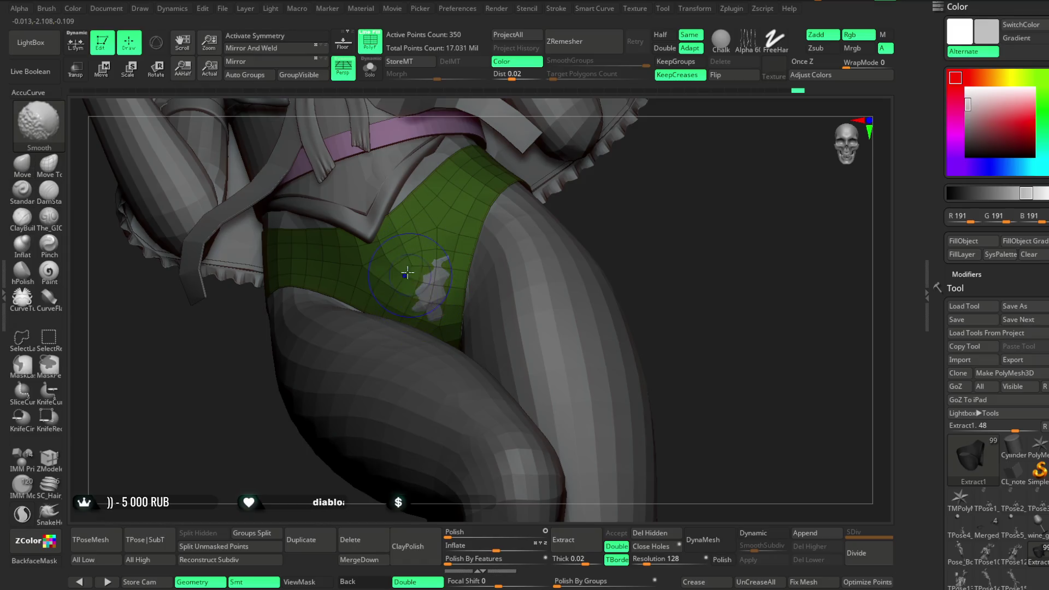
Step: Switch to the Pose_Book1_1 subtool and back to Extract1, turning the model to show the torso and bow
left_click(430, 309, "alt")
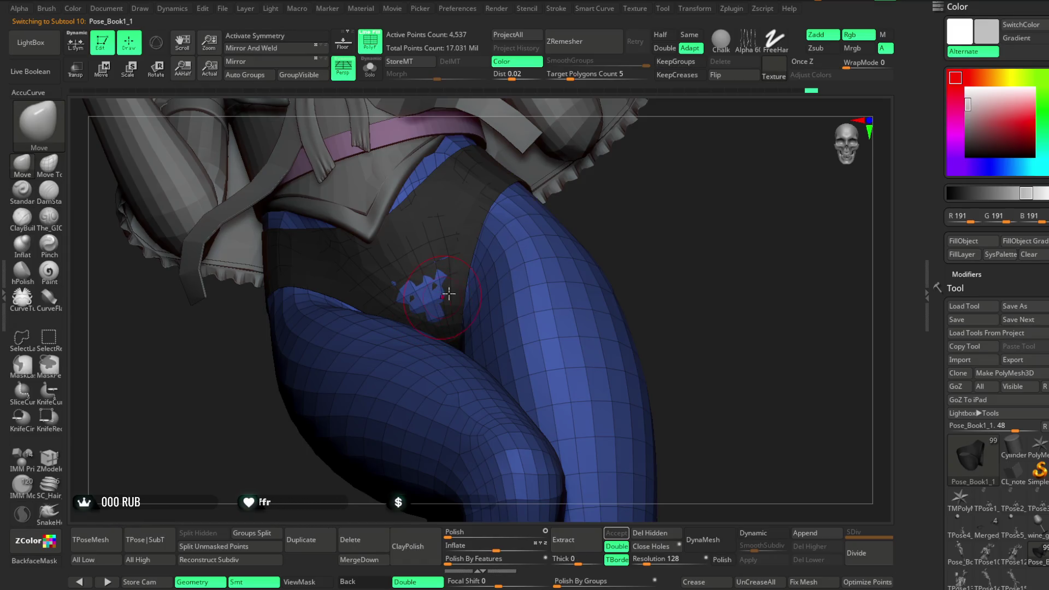
left_click(431, 290, "alt")
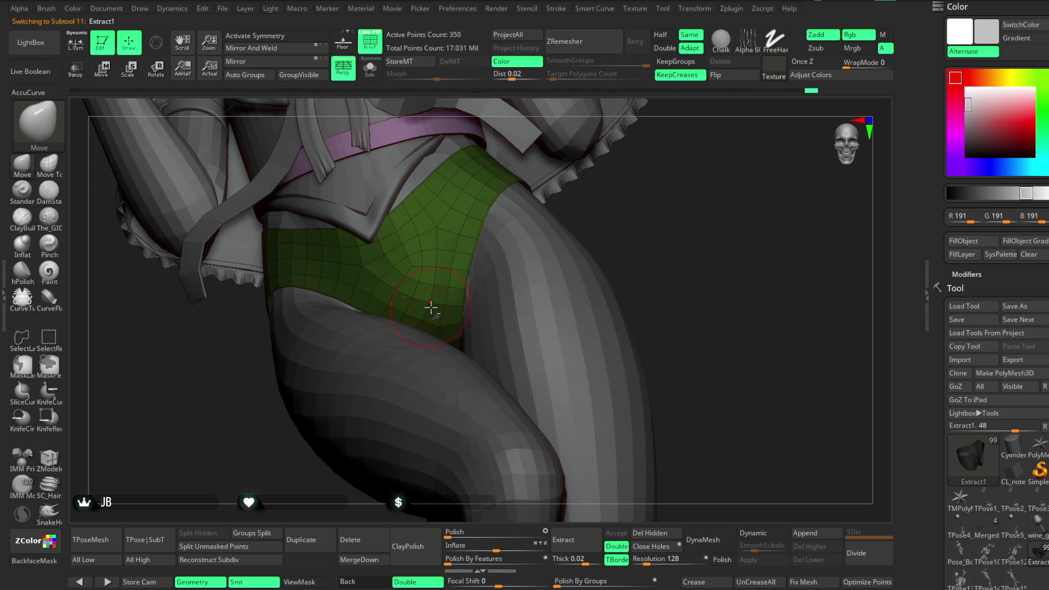
left_click_drag(621, 222, 537, 286)
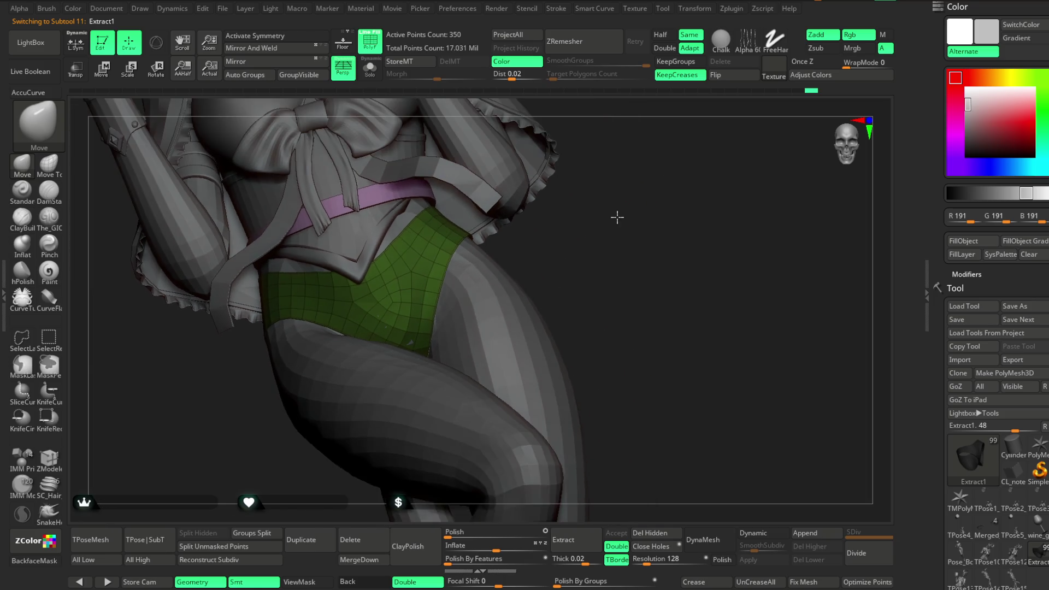
mouse_move(577, 243)
left_mouse_down()
mouse_move(565, 279)
mouse_move(513, 283)
left_mouse_up()
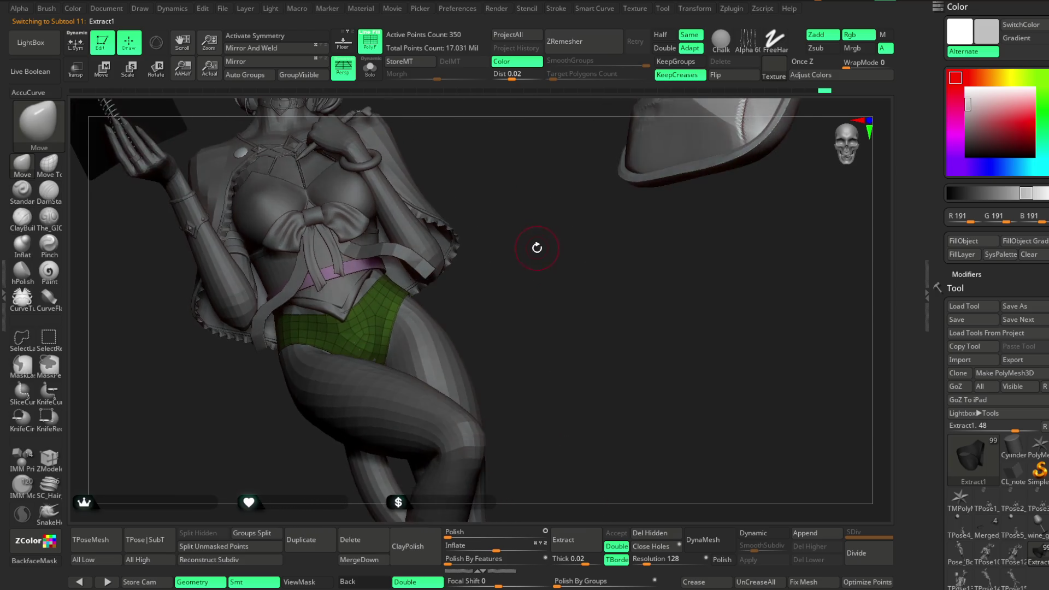
right_click(525, 279)
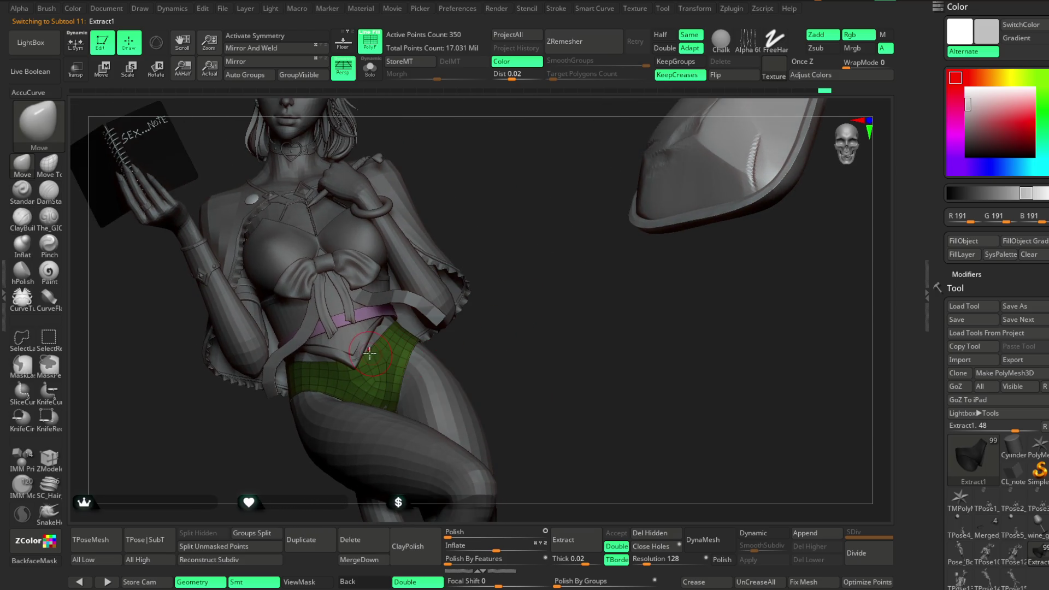
Step: Solo the Extract1 briefs to orbit around them, then restore the full figure and hide the PolyF wireframe
left_click(370, 68)
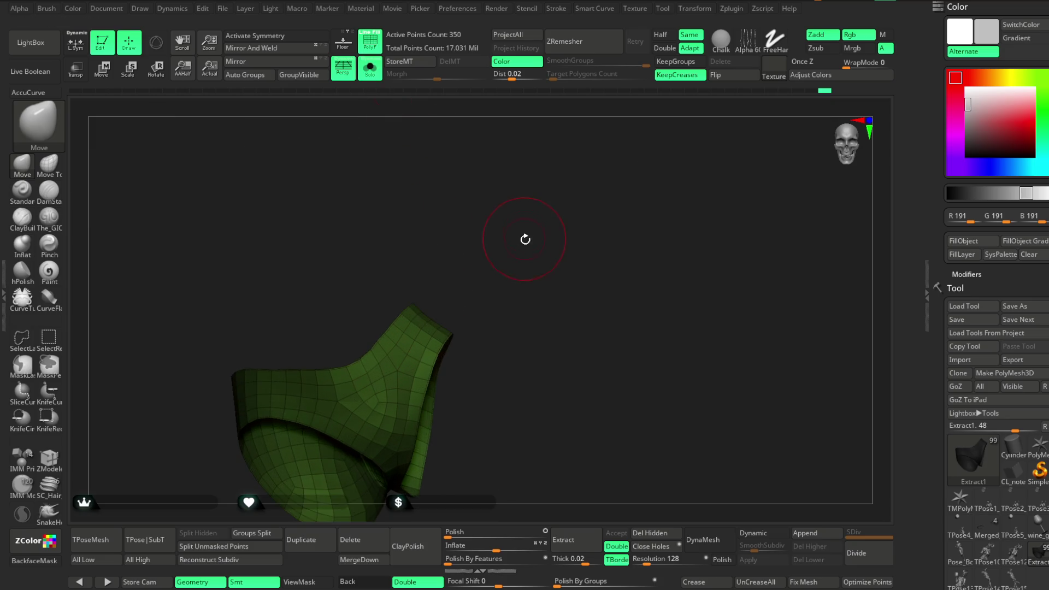
left_click_drag(524, 236, 354, 380)
left_click_drag(331, 327, 405, 263)
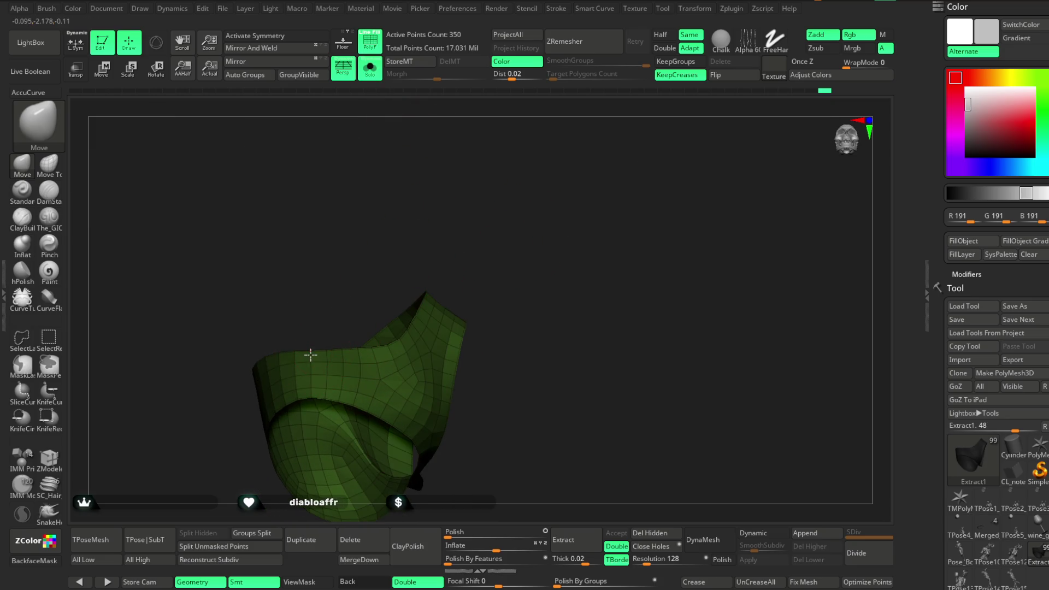
mouse_move(466, 236)
left_mouse_down()
mouse_move(454, 237)
mouse_move(414, 325)
left_mouse_up()
left_click_drag(492, 229, 484, 124)
left_click(370, 68)
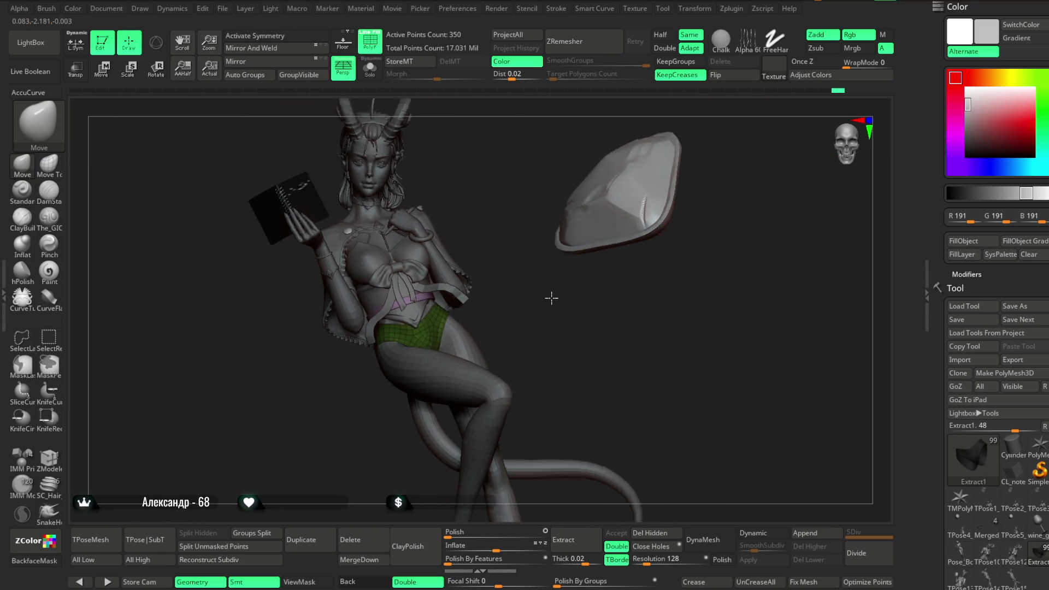
left_click(376, 52)
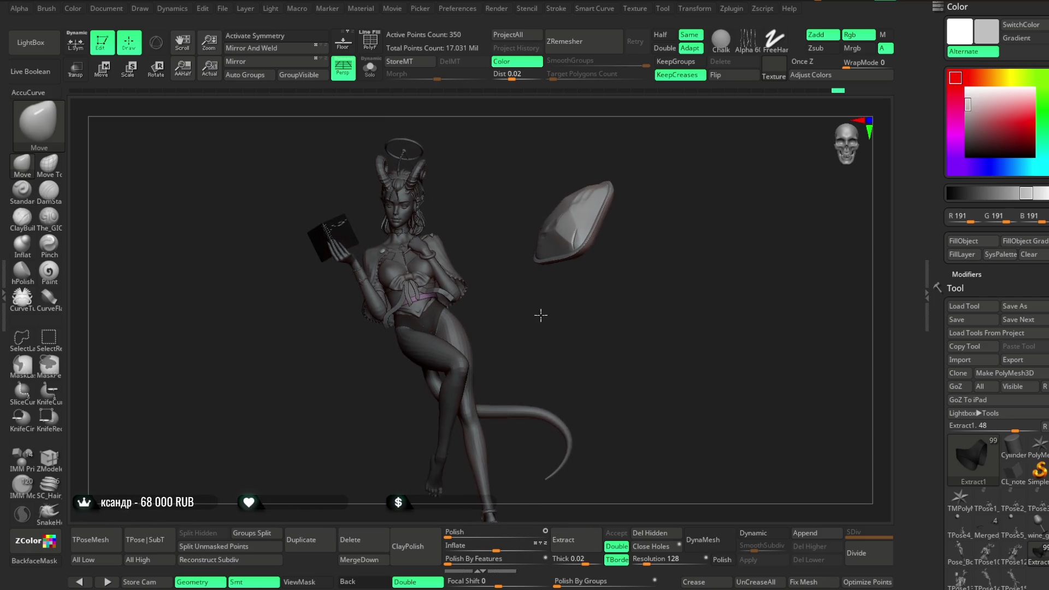
Step: With PolyF and Solo on, lasso-hide part of the Extract1 briefs and delete the hidden section
key("f")
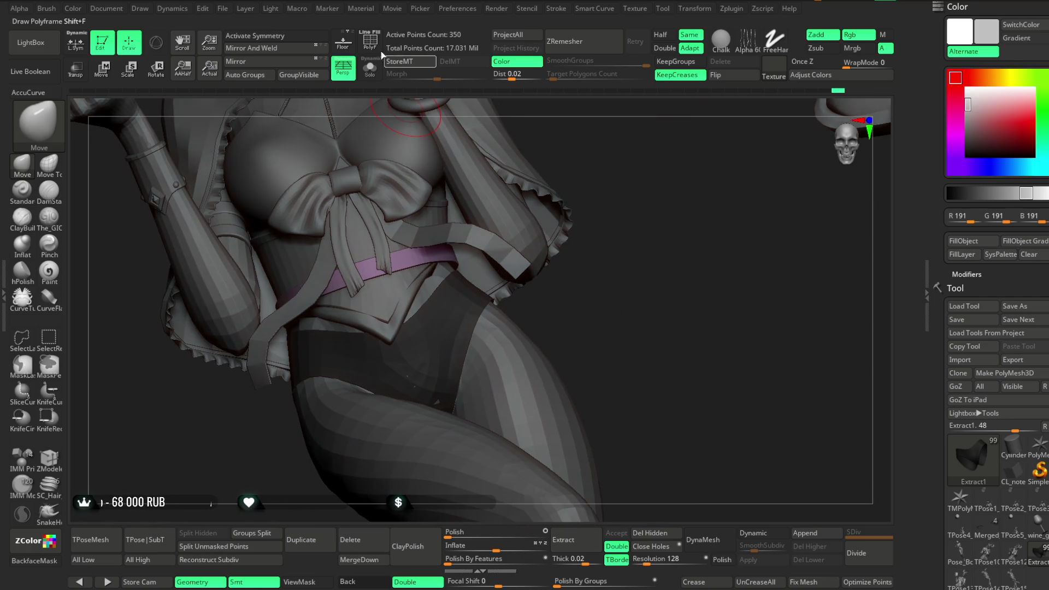
left_click(370, 40)
left_click(370, 67)
key("f")
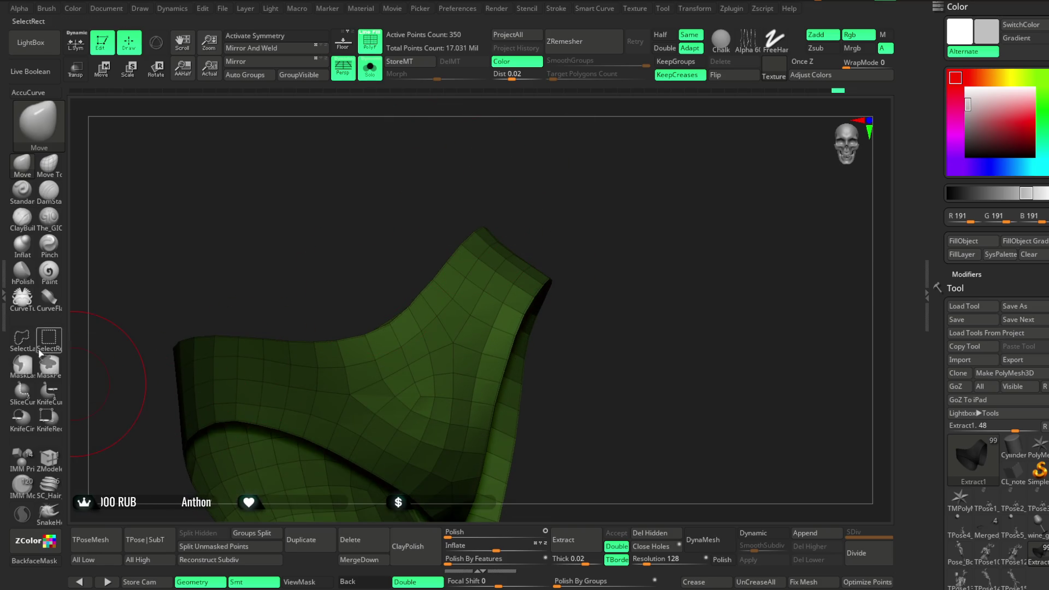
left_click_drag(487, 205, 509, 192)
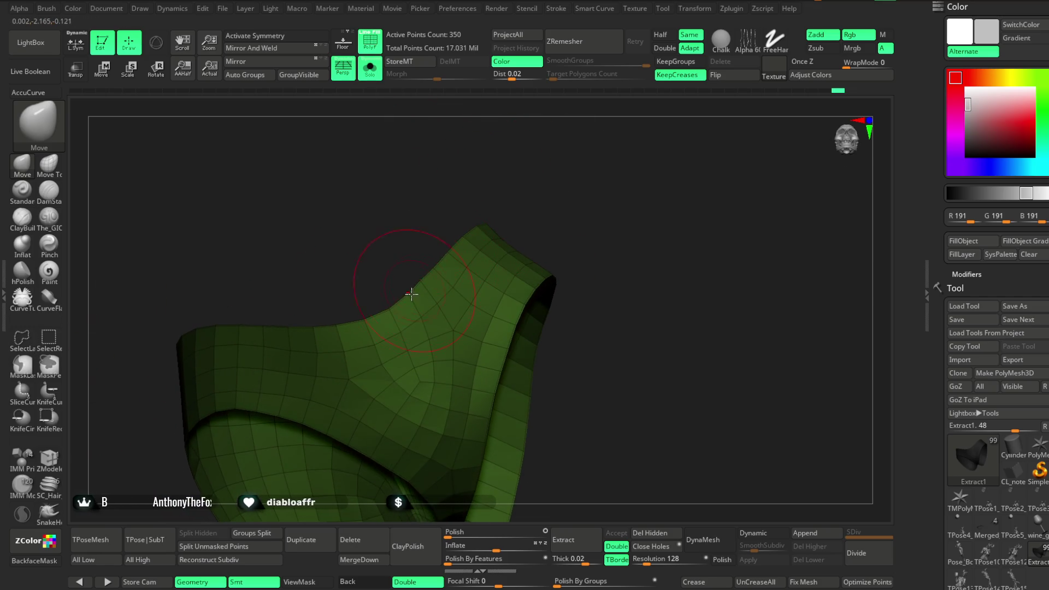
left_click_drag(402, 327, 457, 255, "ctrl+shift")
key("f")
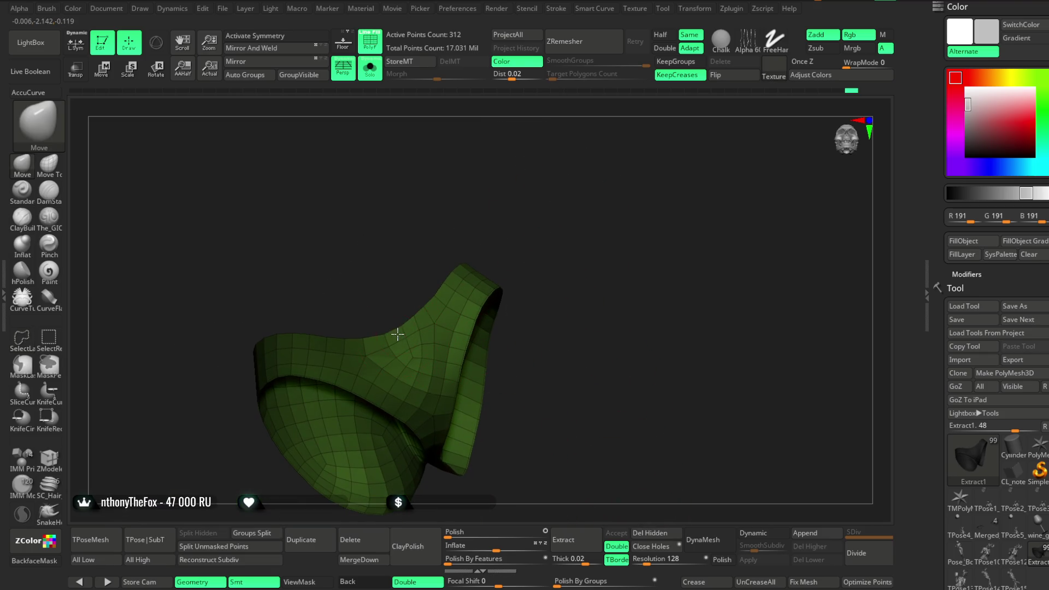
Step: Orbit the trimmed 312-point briefs to check the cut edge and the right flap
scroll(412, 257, "up", 3)
key("space")
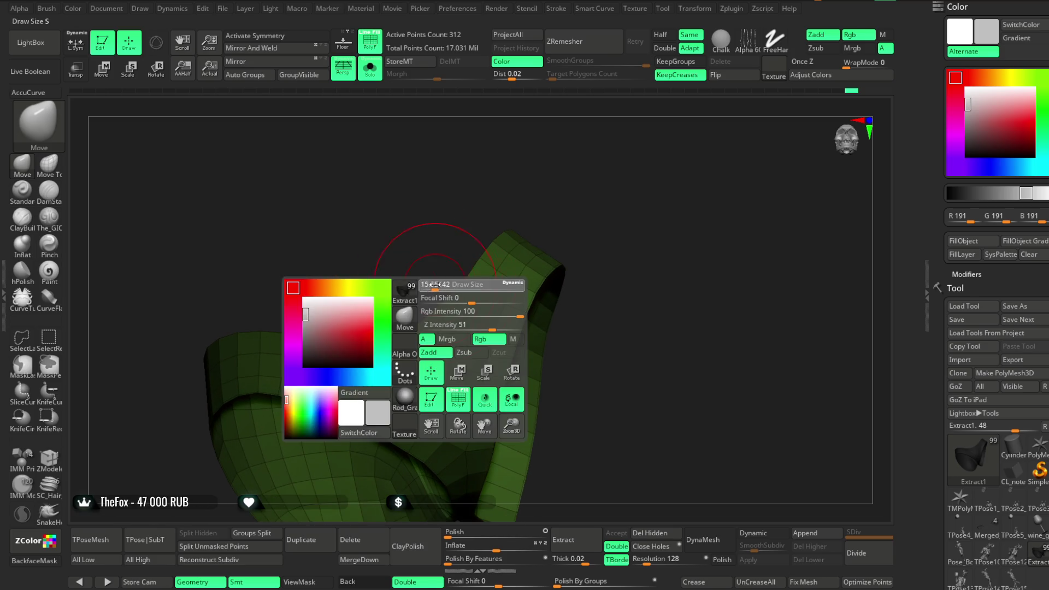
scroll(459, 290, "up", 2)
mouse_move(459, 290)
left_mouse_down()
mouse_move(377, 338)
mouse_move(480, 250)
left_mouse_up()
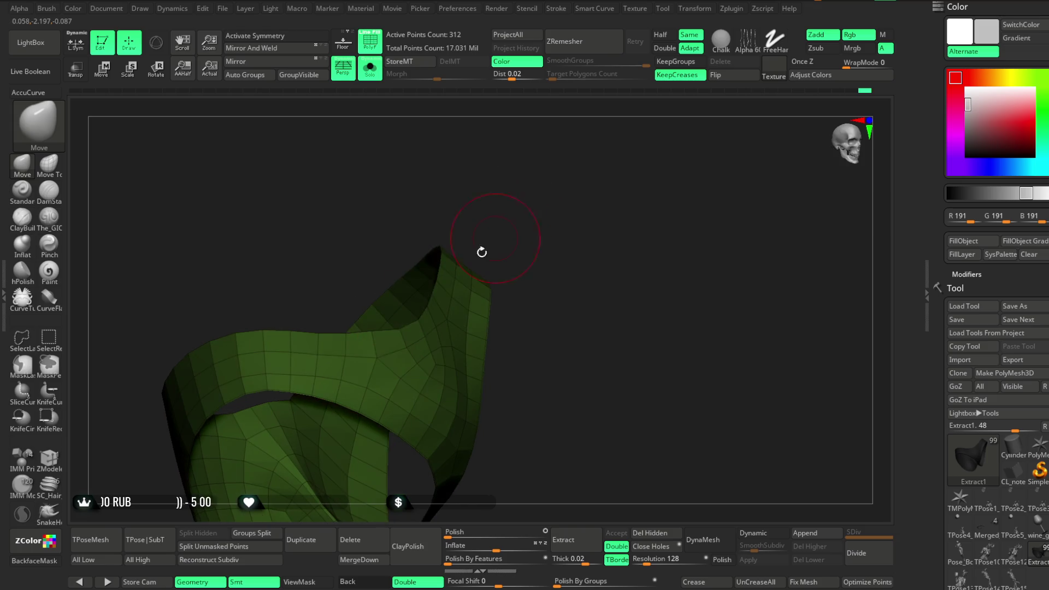
left_click_drag(344, 281, 370, 337)
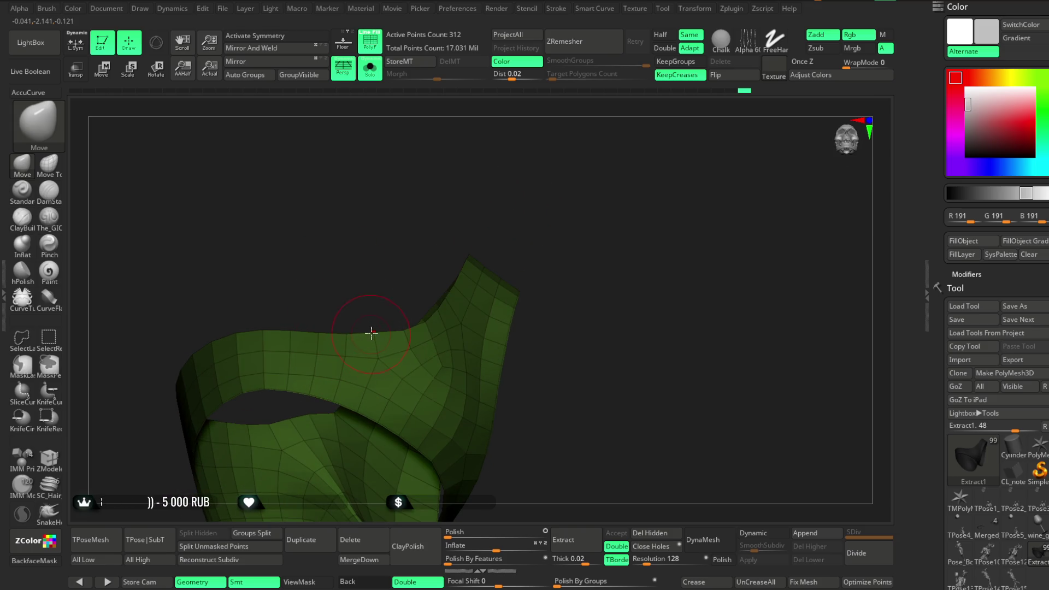
left_click_drag(382, 295, 408, 330)
left_click_drag(447, 278, 444, 319)
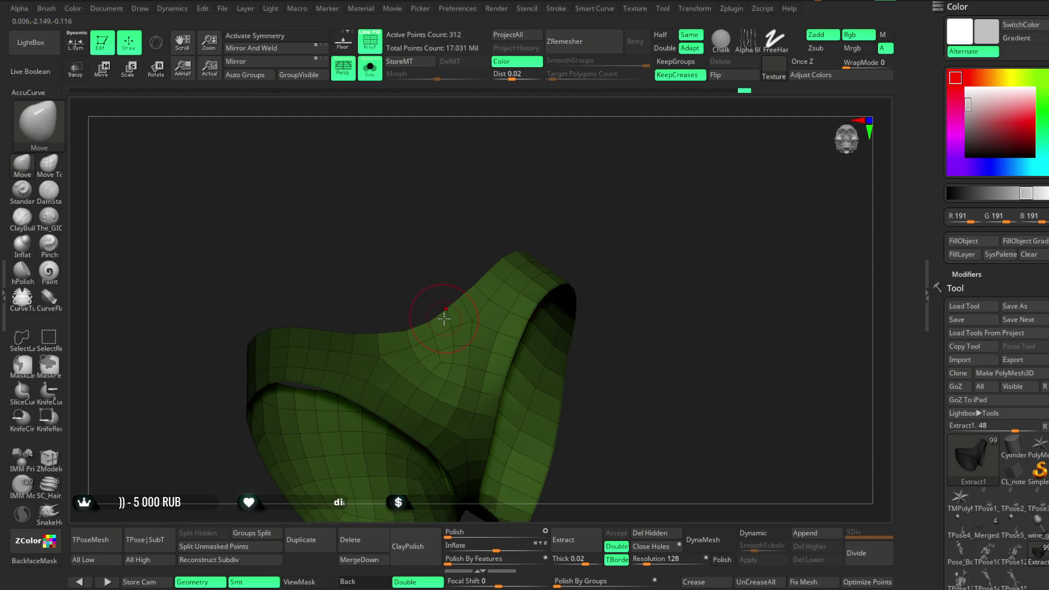
mouse_move(443, 282)
left_mouse_down()
mouse_move(515, 182)
mouse_move(534, 222)
mouse_move(535, 197)
mouse_move(578, 167)
mouse_move(496, 237)
left_mouse_up()
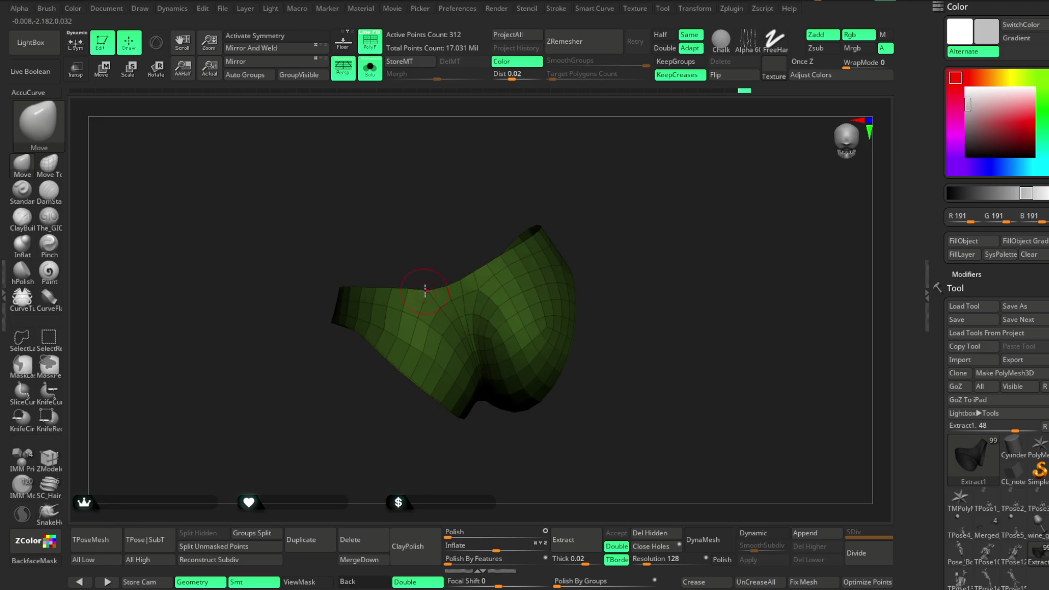
left_click_drag(425, 290, 449, 285)
mouse_move(481, 237)
left_mouse_down()
mouse_move(536, 159)
mouse_move(398, 293)
left_mouse_up()
mouse_move(507, 215)
left_mouse_down()
mouse_move(529, 191)
mouse_move(386, 298)
left_mouse_up()
mouse_move(428, 238)
left_mouse_down()
mouse_move(424, 204)
mouse_move(510, 171)
mouse_move(502, 204)
mouse_move(567, 206)
mouse_move(558, 238)
mouse_move(490, 320)
mouse_move(562, 216)
mouse_move(564, 232)
mouse_move(573, 195)
mouse_move(476, 171)
left_mouse_up()
right_click(502, 204)
Step: Turn Solo off so every subtool shows around the 312-point Extract1 briefs
left_click(370, 69)
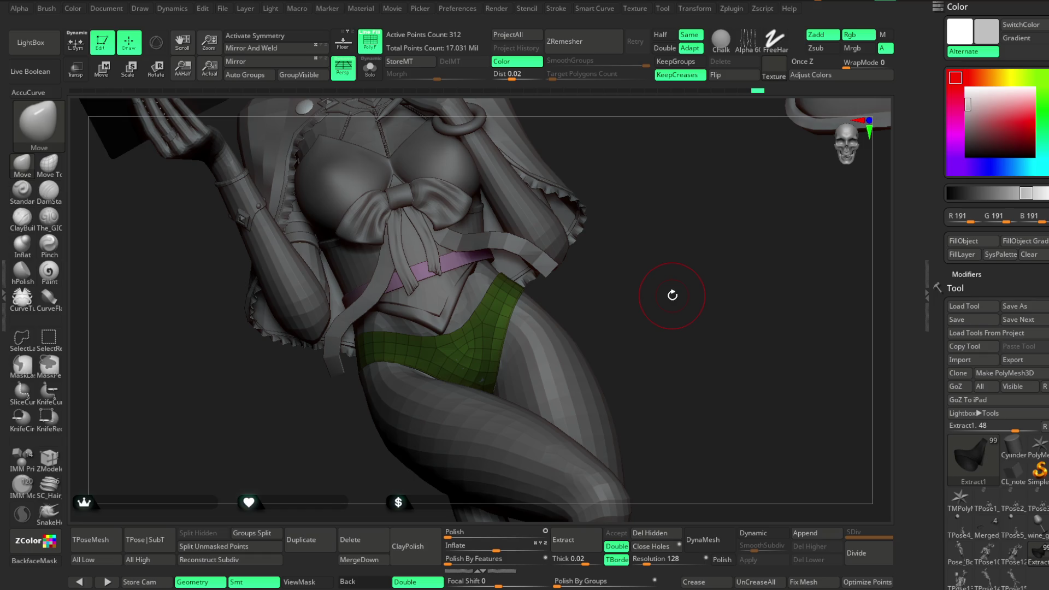
Step: Rotate to the back of the skirt and tail and switch off the PolyF wireframe
mouse_move(617, 293)
left_mouse_down()
mouse_move(637, 253)
mouse_move(544, 275)
mouse_move(419, 341)
left_mouse_up()
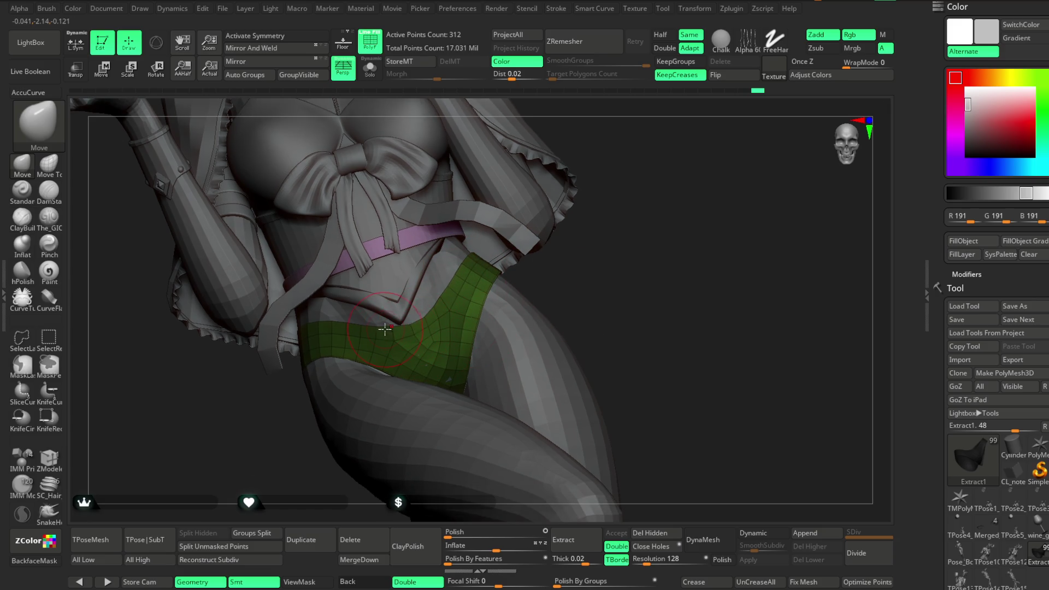
mouse_move(585, 272)
left_mouse_down()
mouse_move(589, 249)
mouse_move(562, 260)
mouse_move(578, 270)
mouse_move(579, 251)
mouse_move(566, 269)
mouse_move(555, 237)
mouse_move(517, 273)
mouse_move(590, 223)
mouse_move(575, 216)
mouse_move(555, 239)
mouse_move(544, 289)
left_mouse_up()
left_click(370, 41)
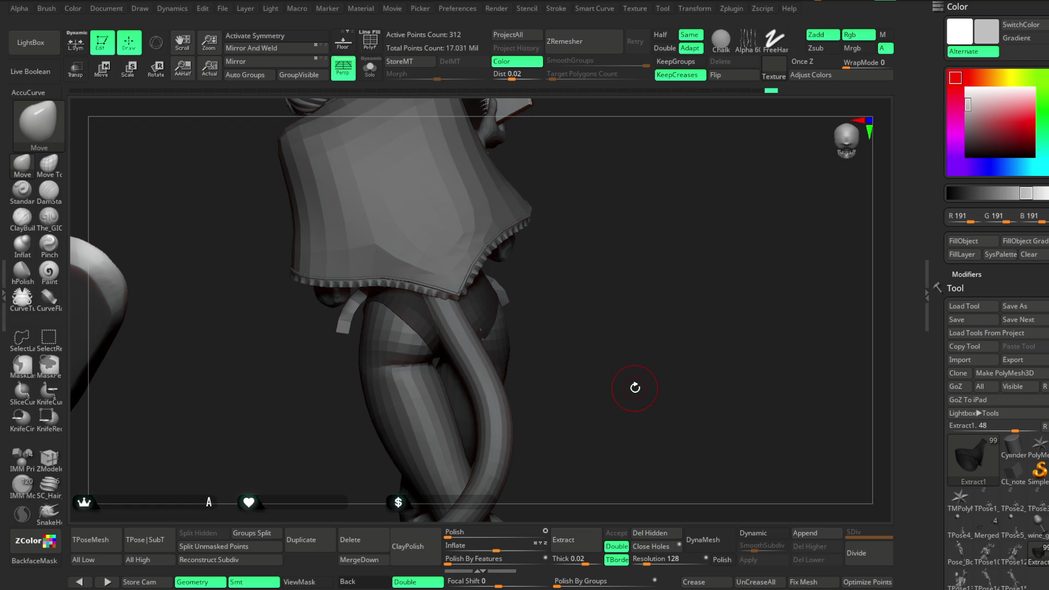
mouse_move(598, 274)
left_mouse_down()
mouse_move(612, 319)
mouse_move(468, 305)
mouse_move(501, 301)
left_mouse_up()
key("space")
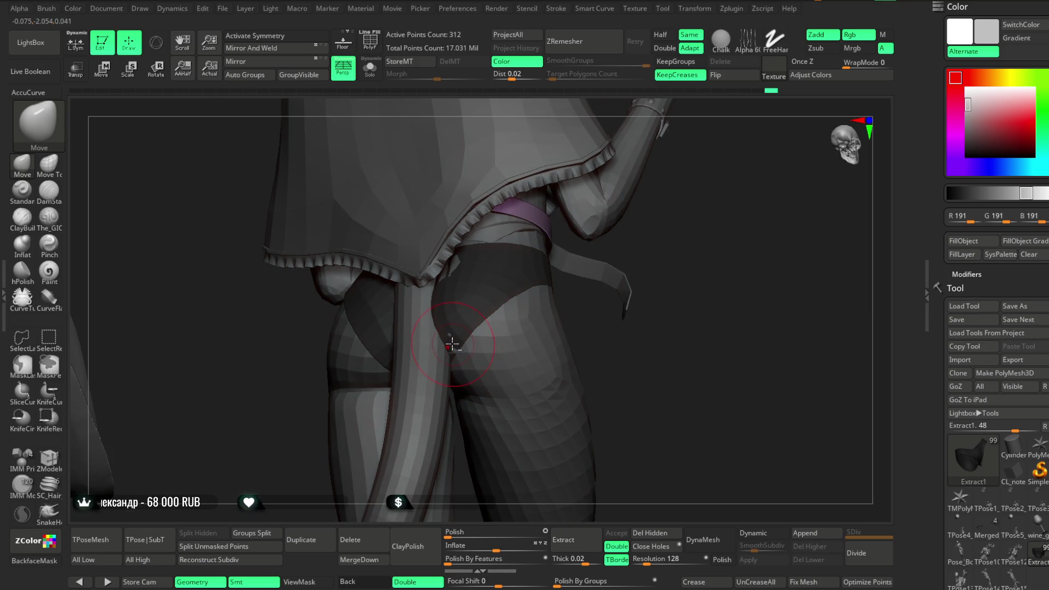
left_click_drag(660, 229, 455, 281)
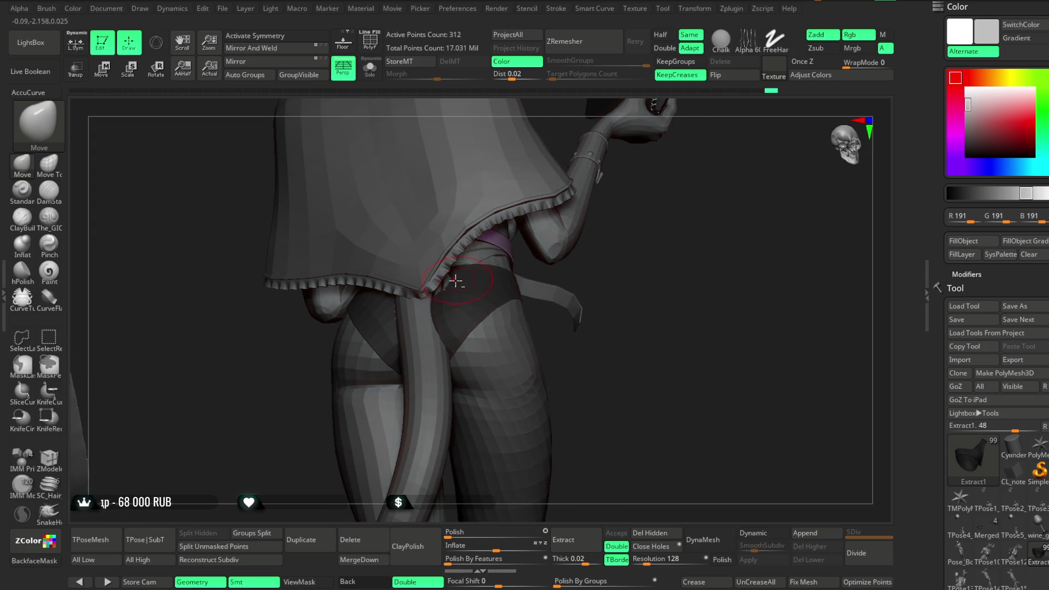
mouse_move(640, 254)
left_mouse_down()
mouse_move(619, 286)
mouse_move(491, 311)
left_mouse_up()
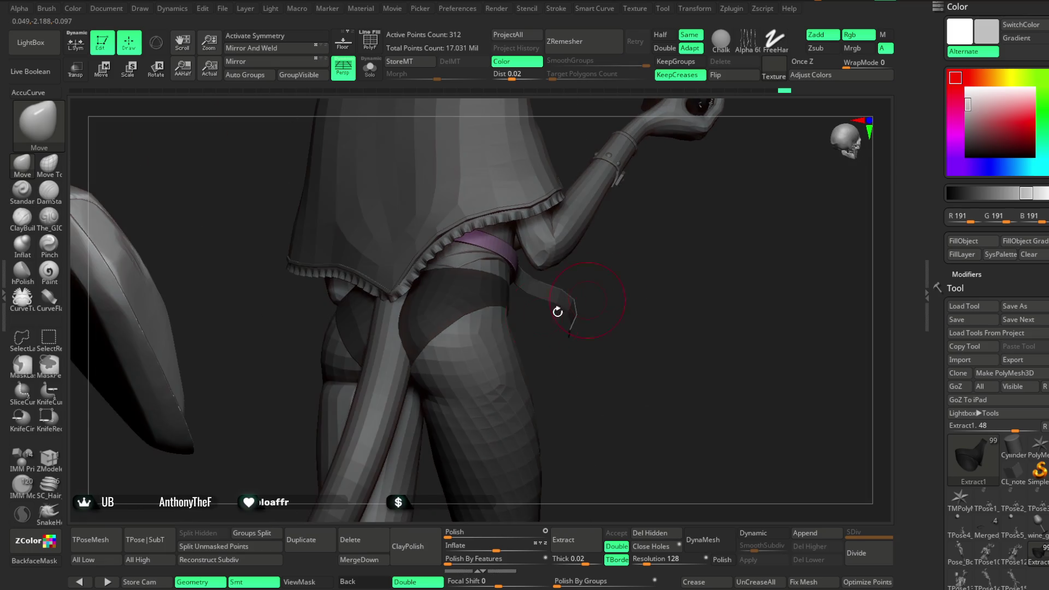
left_click_drag(624, 287, 539, 318)
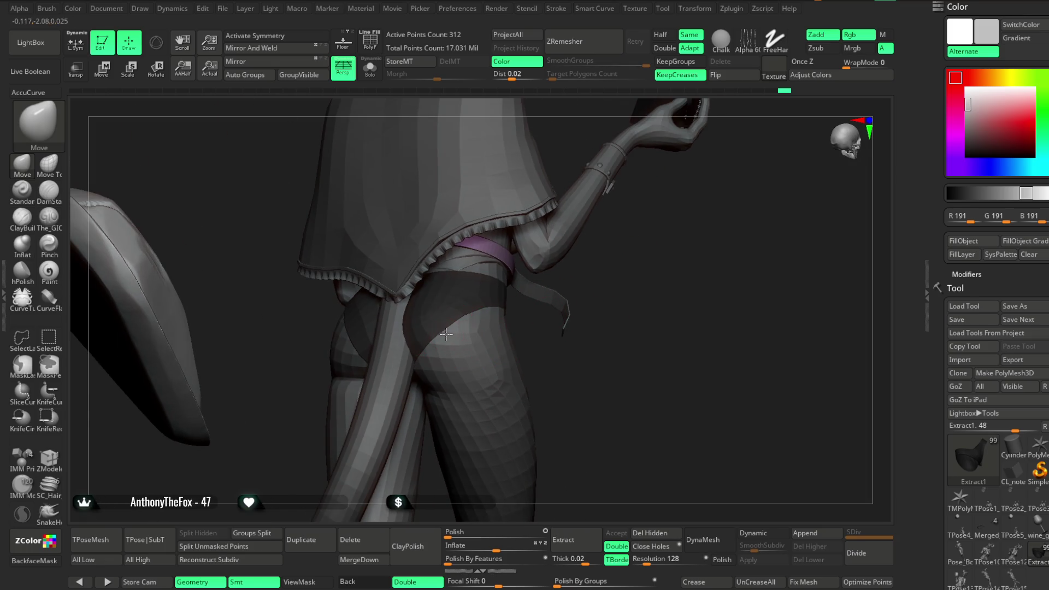
mouse_move(617, 297)
left_mouse_down()
mouse_move(697, 274)
mouse_move(646, 273)
mouse_move(650, 300)
mouse_move(621, 259)
mouse_move(642, 262)
mouse_move(593, 300)
mouse_move(583, 265)
mouse_move(588, 304)
mouse_move(604, 250)
mouse_move(470, 310)
left_mouse_up()
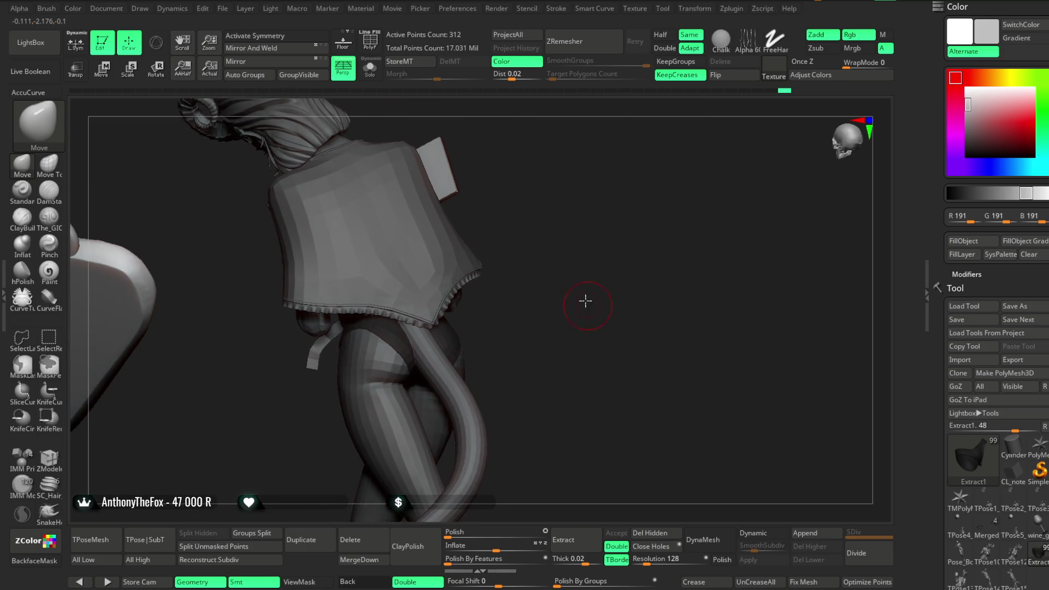
key("space")
mouse_move(561, 268)
left_mouse_down()
mouse_move(480, 311)
mouse_move(604, 270)
mouse_move(490, 296)
left_mouse_up()
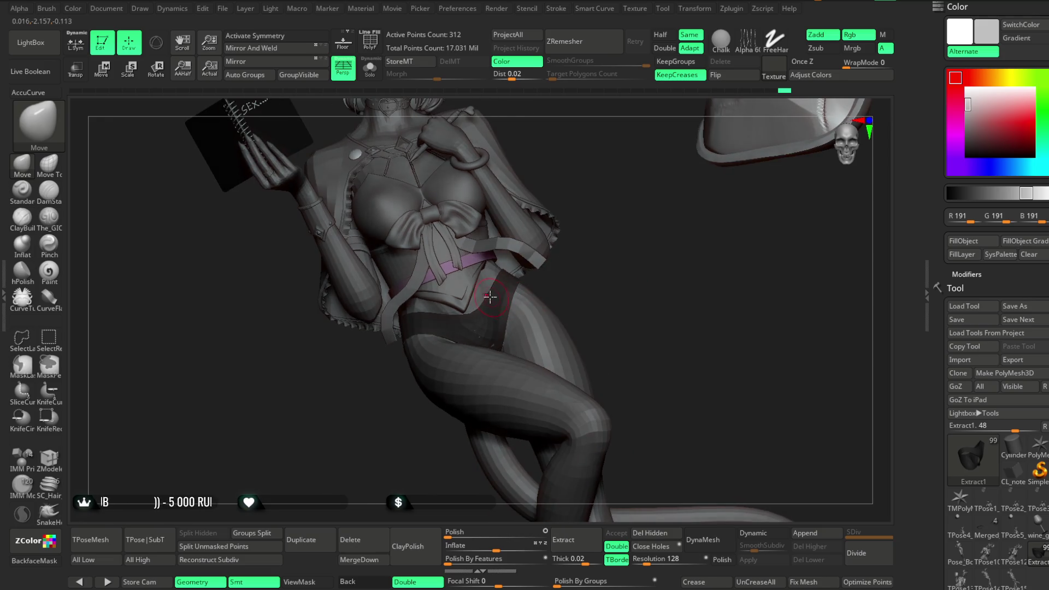
mouse_move(591, 279)
left_mouse_down()
mouse_move(564, 265)
mouse_move(565, 284)
left_mouse_up()
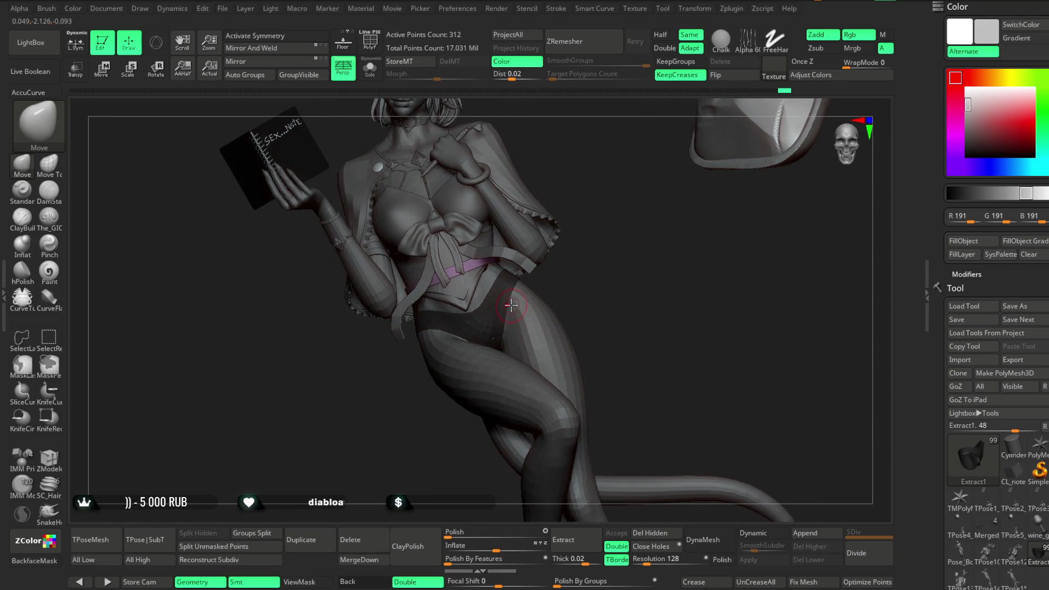
key("space")
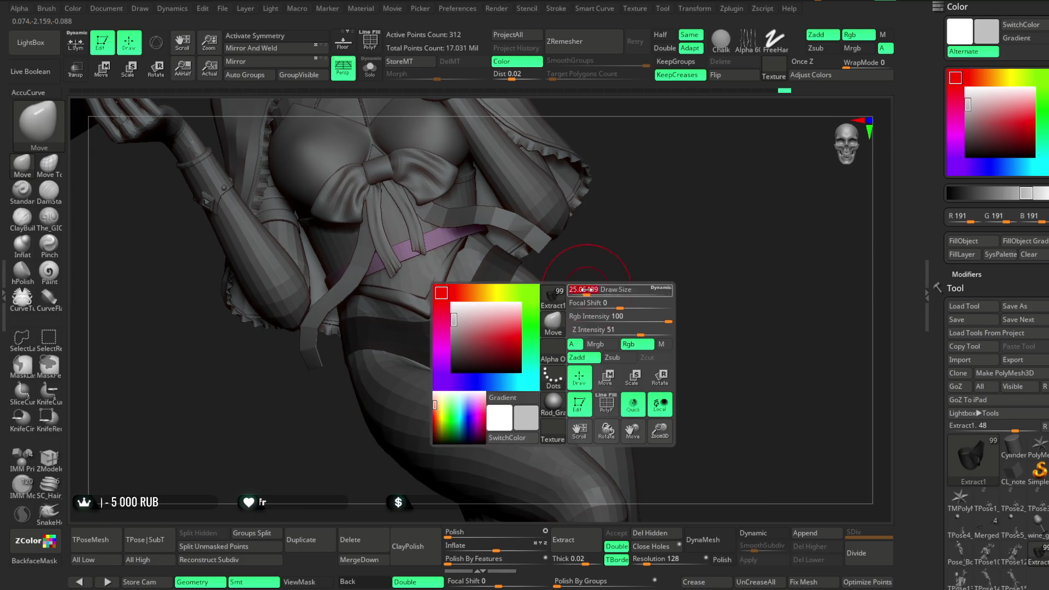
mouse_move(594, 257)
left_mouse_down()
mouse_move(503, 304)
mouse_move(628, 249)
mouse_move(613, 241)
mouse_move(601, 312)
mouse_move(588, 311)
mouse_move(577, 346)
mouse_move(510, 330)
mouse_move(585, 342)
mouse_move(622, 318)
mouse_move(604, 265)
mouse_move(696, 316)
mouse_move(580, 295)
left_mouse_up()
key("space")
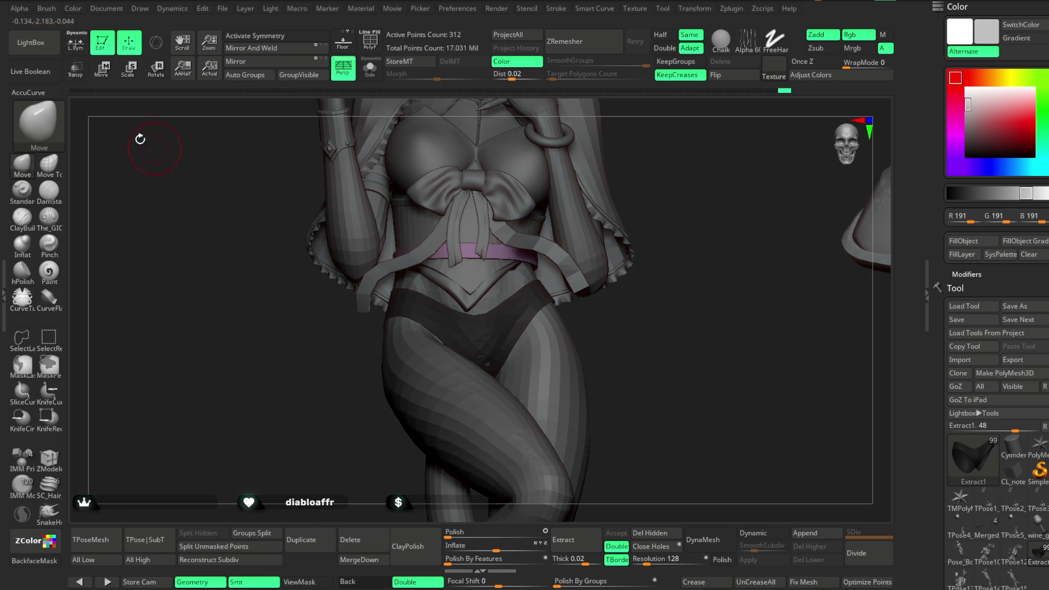
Step: Load the 9.ZBP bow brush and set the colour to a purple shade
left_click(49, 50)
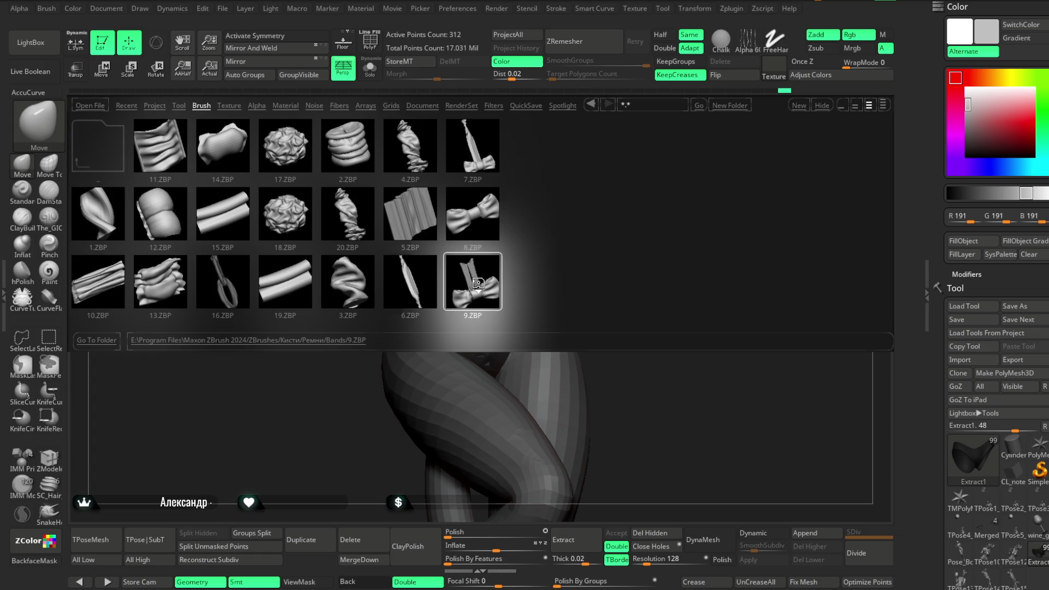
double_click(481, 282)
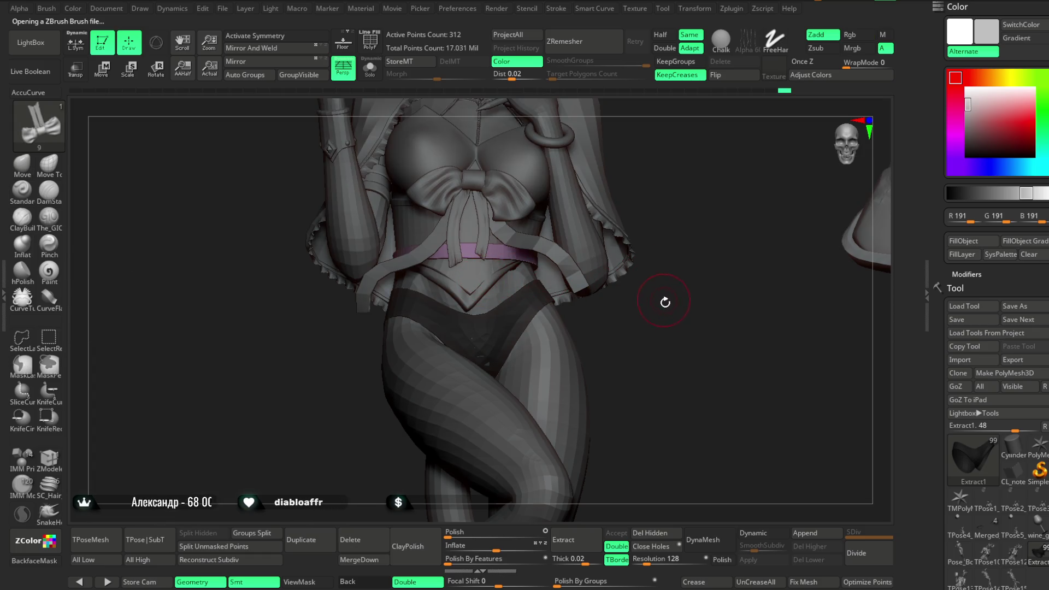
left_click(955, 132)
left_click(981, 120)
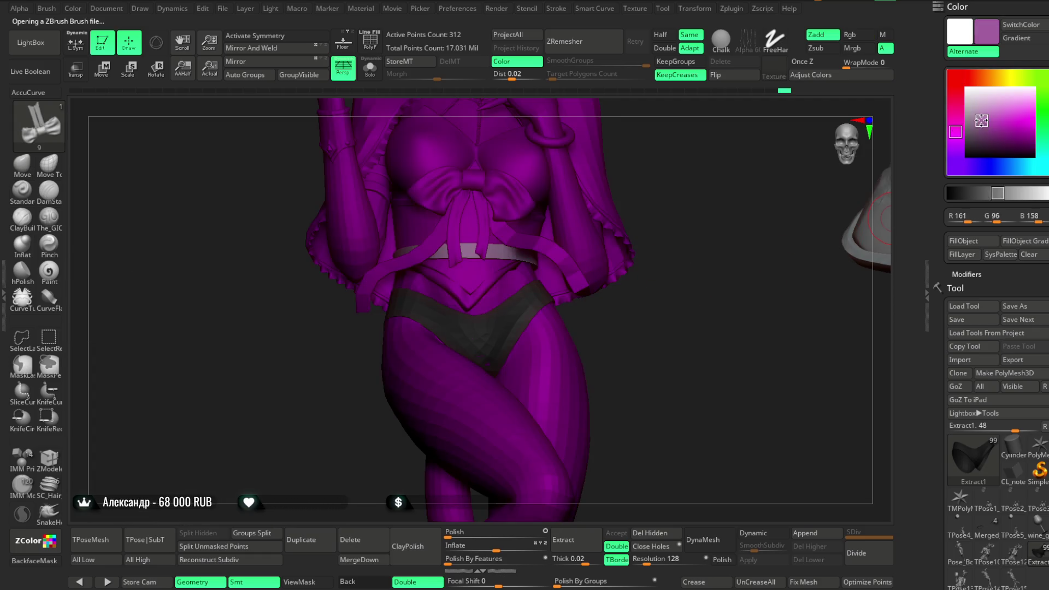
Step: Using the DragRect stroke, drag a bow insert onto the front of the underwear below the belt
right_click_drag(693, 317, 417, 321, "ctrl")
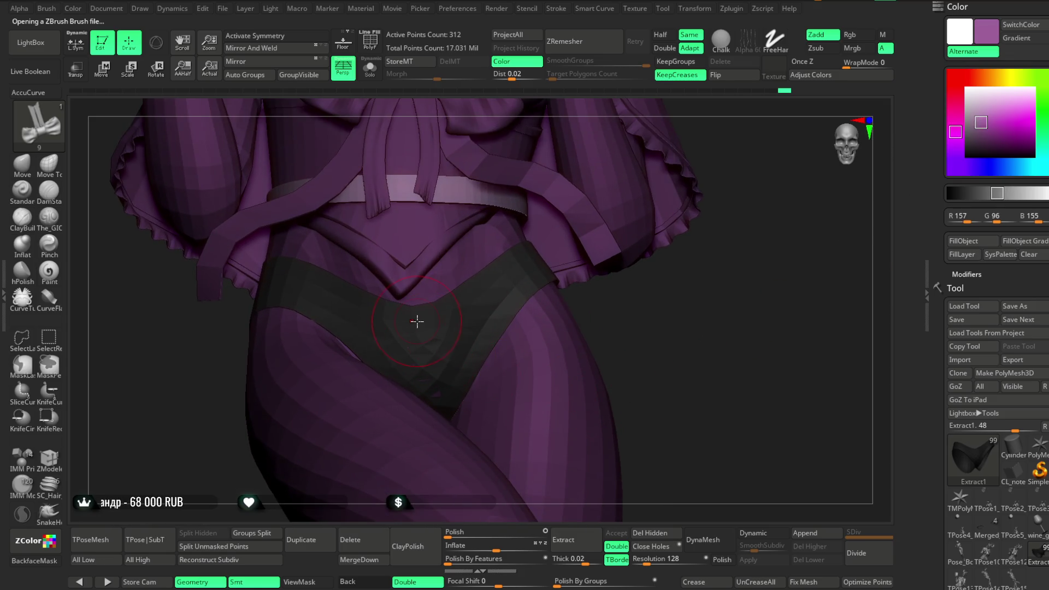
left_click_drag(416, 324, 417, 345)
left_click_drag(425, 390, 425, 390)
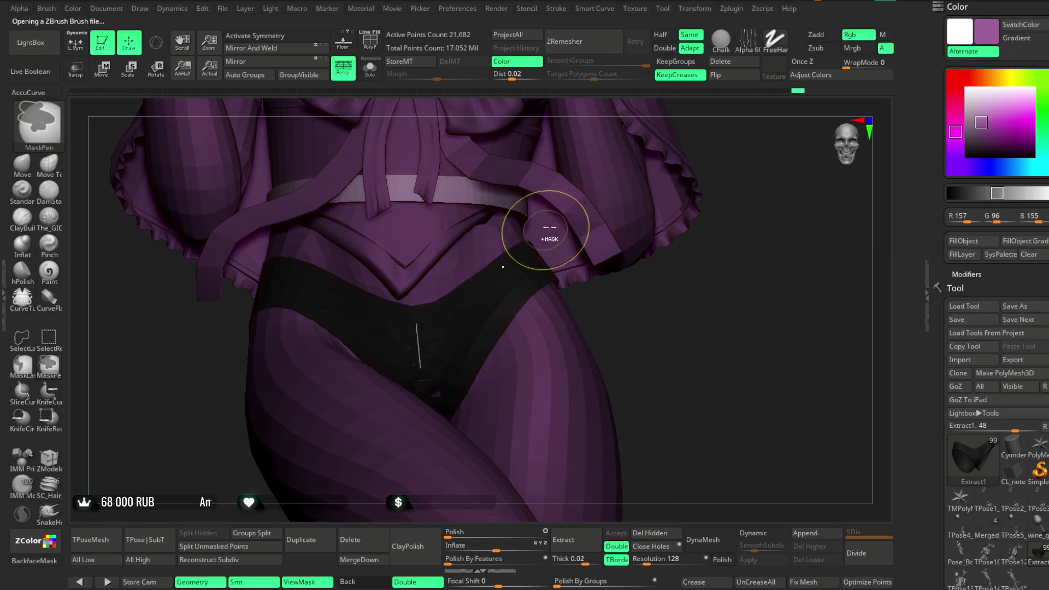
left_click(556, 8)
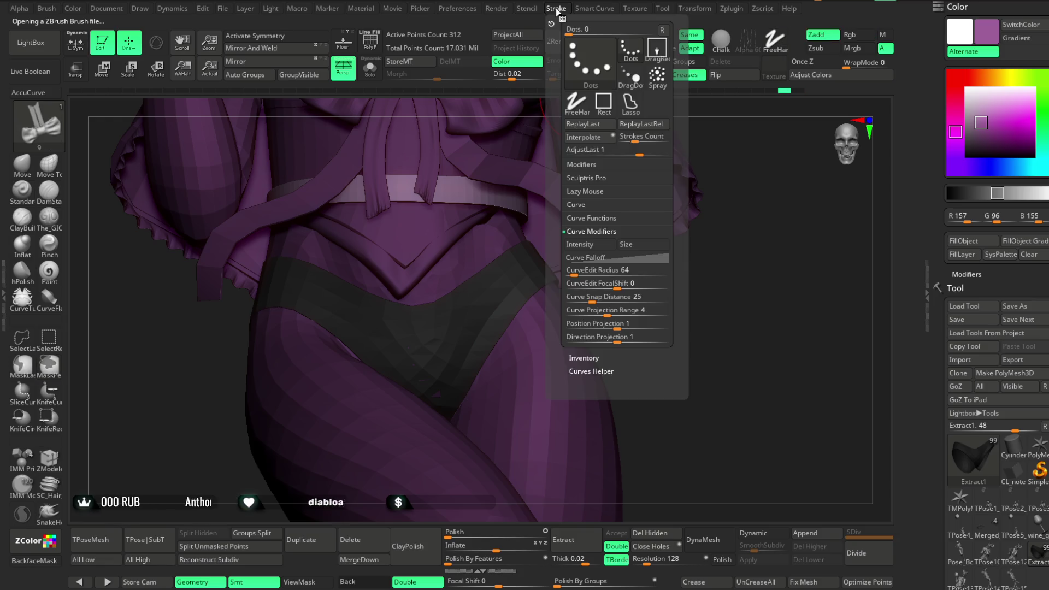
left_click(568, 205)
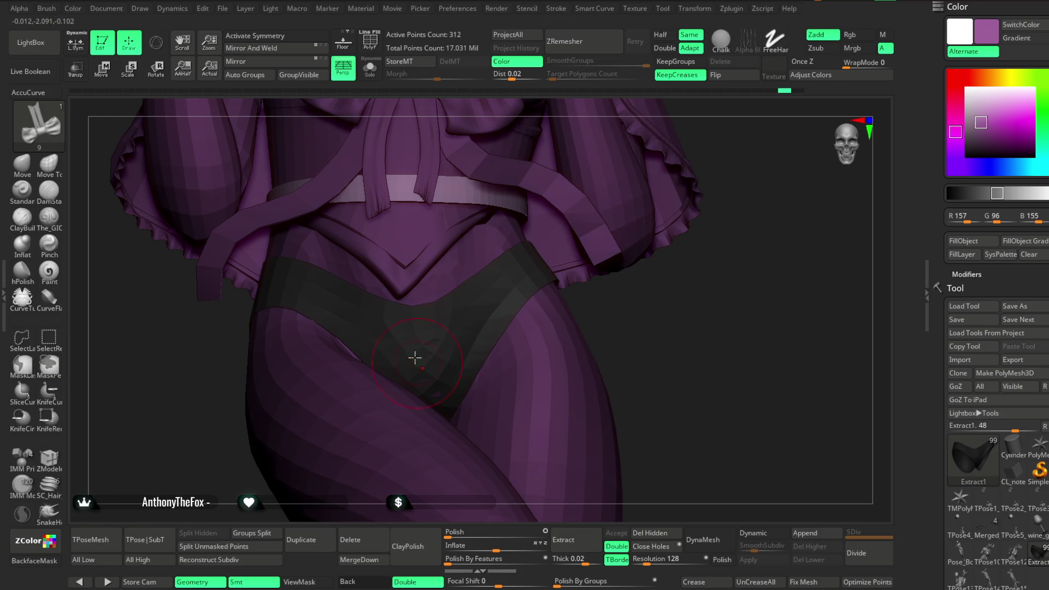
key("space")
mouse_move(418, 411)
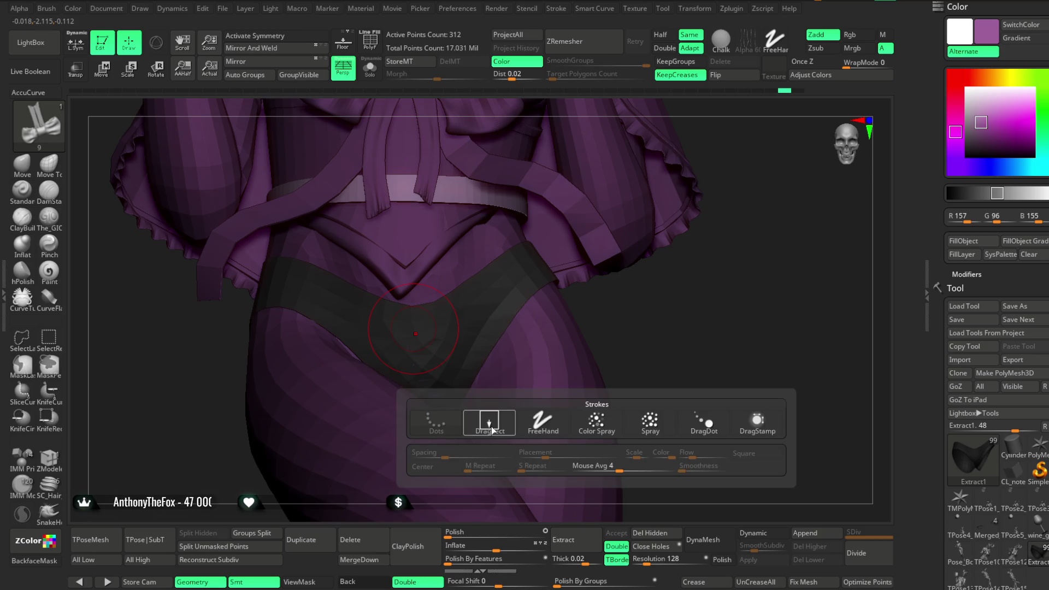
left_click_drag(414, 323, 416, 352)
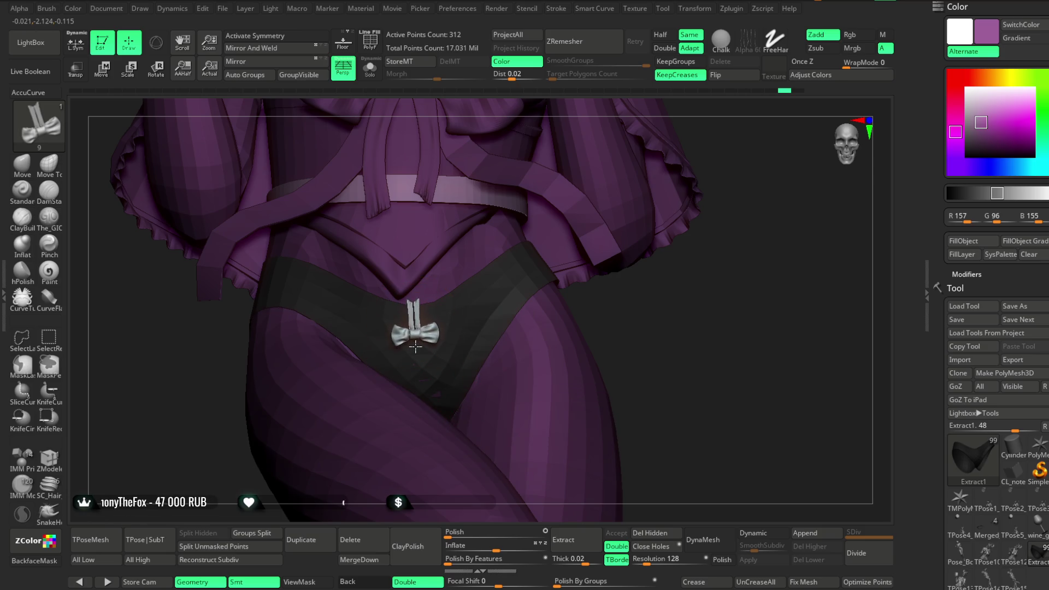
Step: Flip the bow 180° around X with the 3D gizmo, then return to Draw mode
key("w")
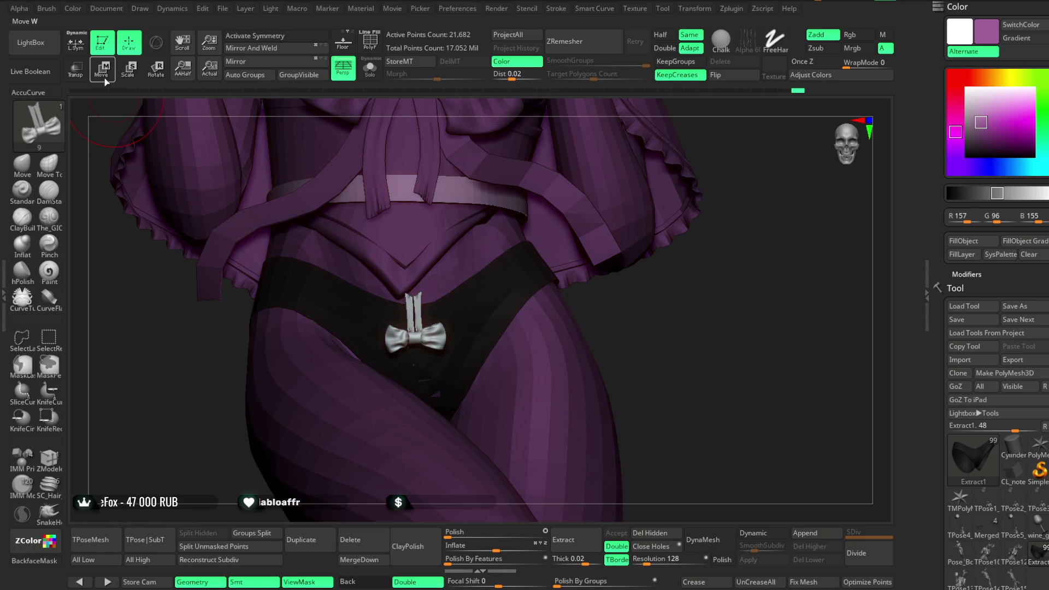
key("y")
left_click_drag(409, 355, 328, 362)
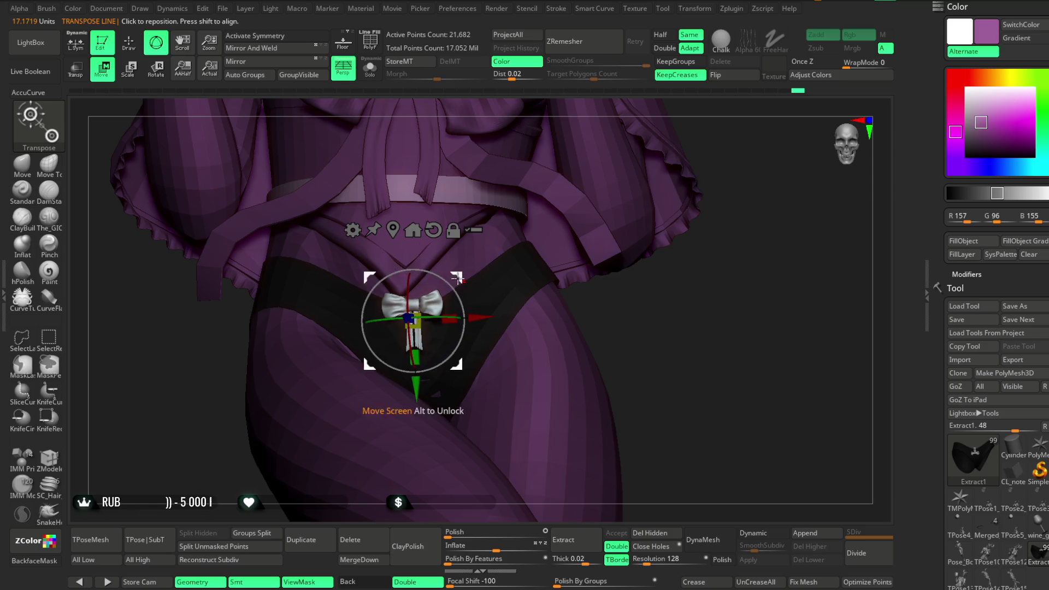
mouse_move(328, 362)
left_mouse_down("alt")
mouse_move(645, 289)
mouse_move(632, 290)
left_mouse_up("alt")
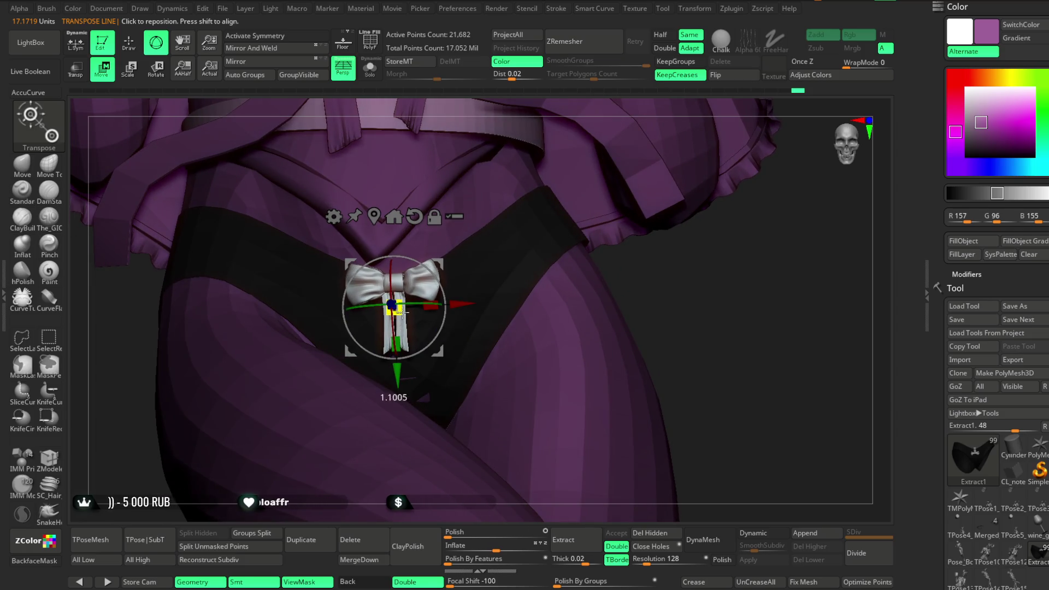
mouse_move(674, 291)
left_mouse_down("alt")
mouse_move(621, 227)
mouse_move(280, 164)
left_mouse_up("alt")
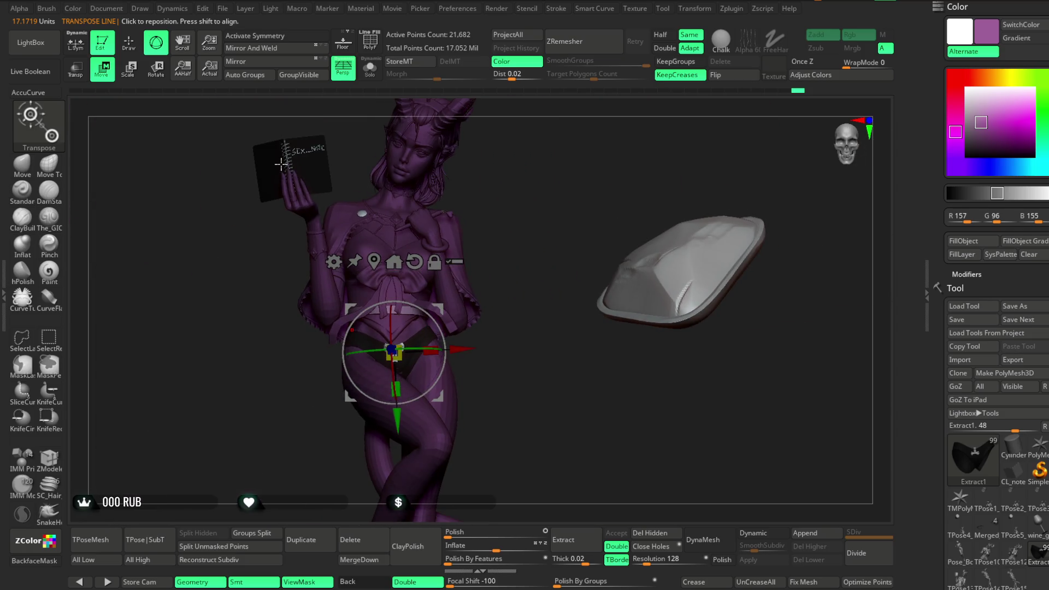
left_click(128, 42)
left_click_drag(508, 197, 539, 204)
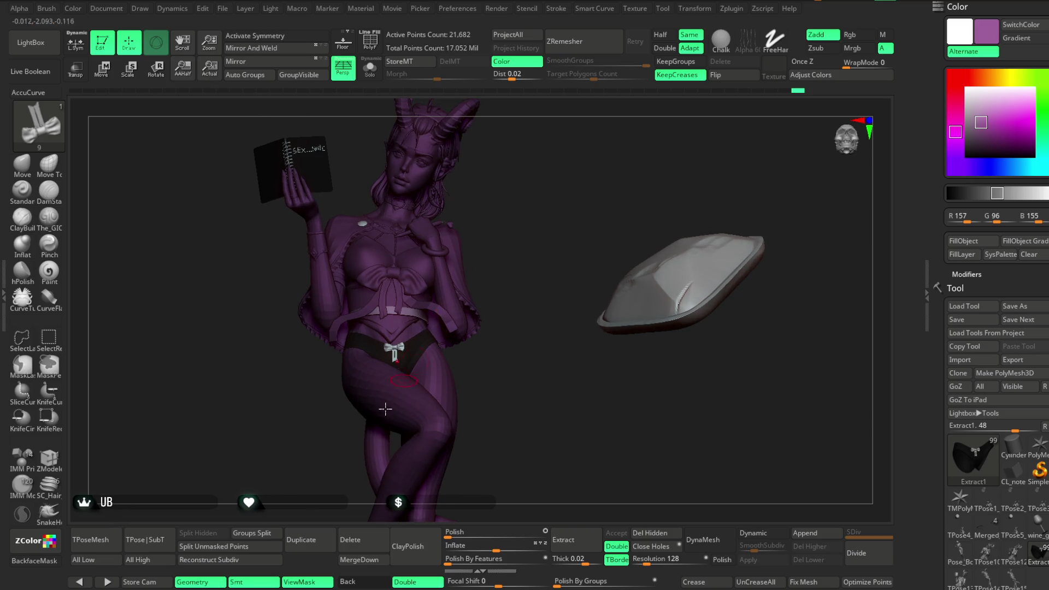
Step: Split the unmasked bow into its own subtool and reset the display colour to neutral grey
left_click(229, 544)
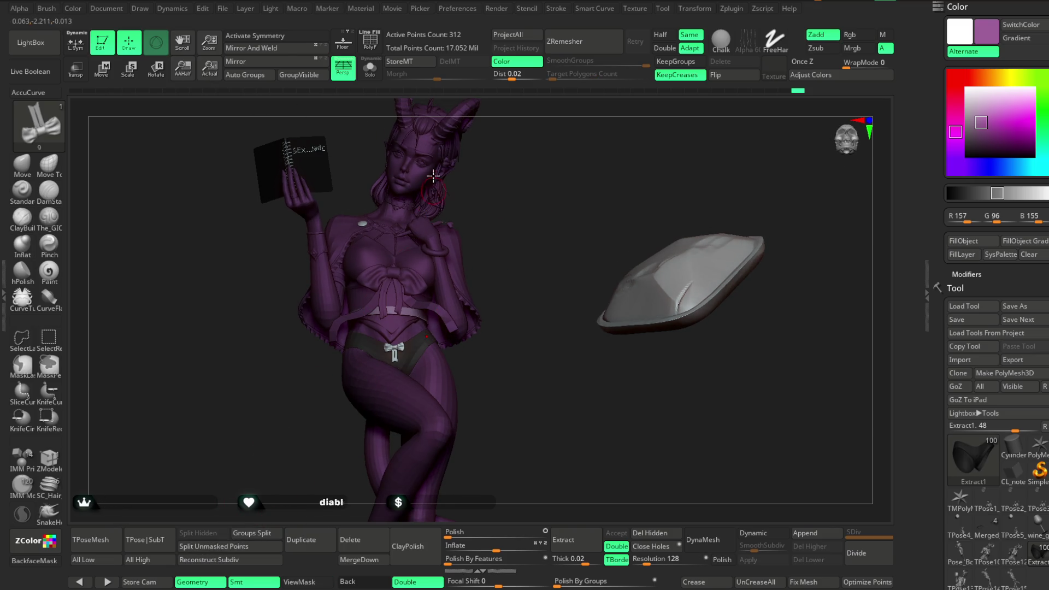
left_click(972, 120)
left_click(967, 108)
mouse_move(503, 274)
left_mouse_down()
mouse_move(529, 259)
mouse_move(562, 267)
mouse_move(555, 293)
mouse_move(566, 293)
left_mouse_up()
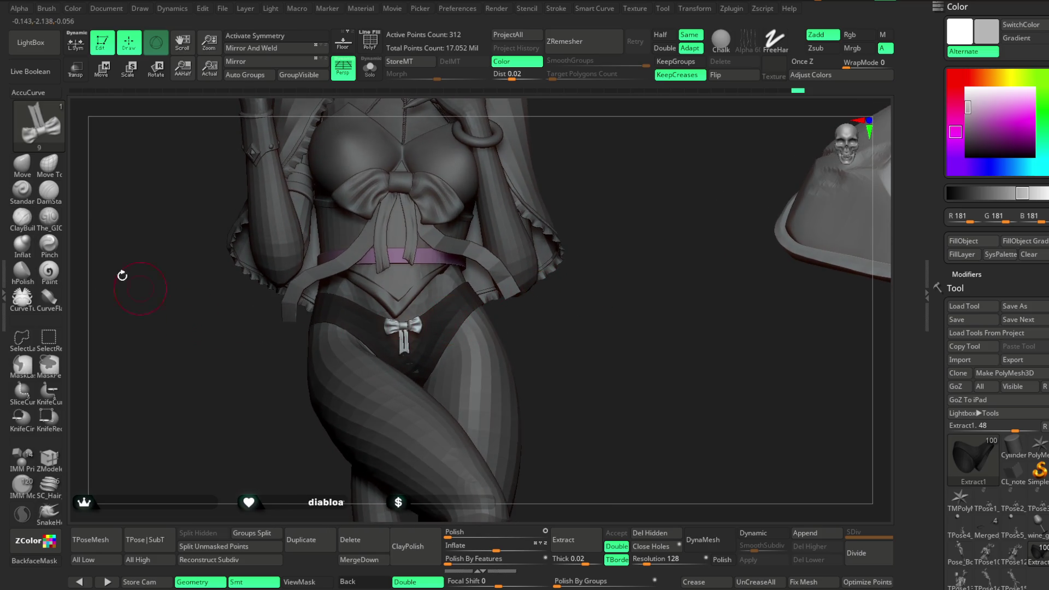
Step: Switch to the Move brush with a larger size and make Pose_Book1_1 the active subtool
key("b")
key("m")
key("v")
mouse_move(635, 286)
left_mouse_down()
mouse_move(648, 299)
mouse_move(568, 339)
mouse_move(470, 327)
left_mouse_up()
key("space")
left_click_drag(568, 321, 606, 322)
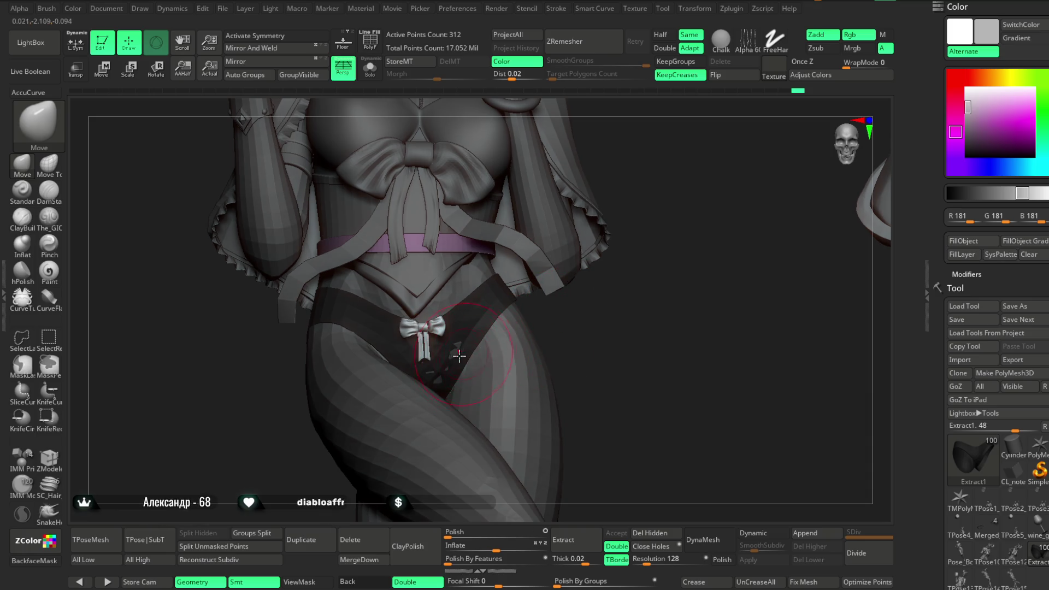
mouse_move(570, 340)
left_mouse_down()
mouse_move(572, 287)
mouse_move(550, 345)
mouse_move(491, 338)
mouse_move(400, 358)
left_mouse_up()
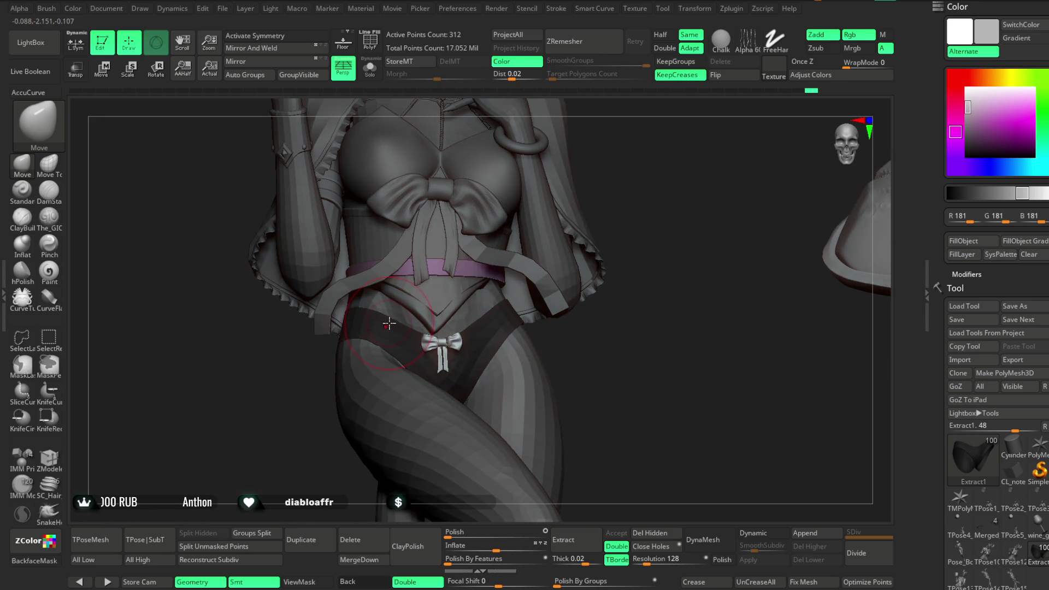
mouse_move(568, 351)
left_mouse_down()
mouse_move(490, 320)
mouse_move(480, 341)
left_mouse_up()
mouse_move(383, 320)
left_mouse_down()
mouse_move(551, 332)
mouse_move(528, 334)
mouse_move(615, 330)
mouse_move(409, 362)
mouse_move(543, 316)
mouse_move(473, 357)
mouse_move(477, 367)
left_mouse_up()
mouse_move(574, 322)
left_mouse_down()
mouse_move(394, 331)
mouse_move(607, 297)
mouse_move(525, 339)
mouse_move(576, 299)
mouse_move(571, 344)
mouse_move(569, 282)
left_mouse_up()
left_click(503, 352, "alt")
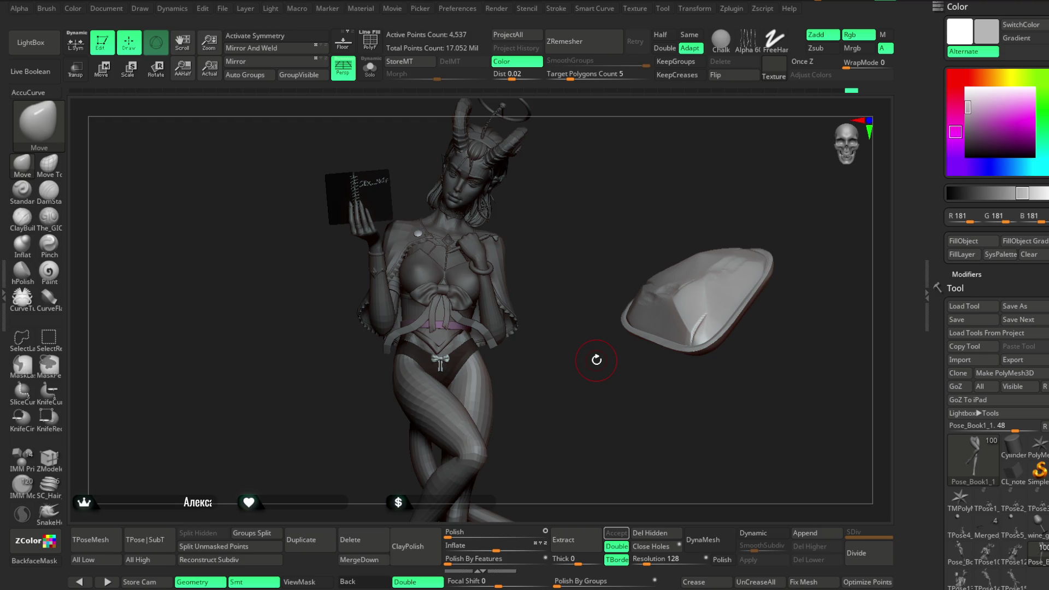
Step: Save the ZBrush project with Ctrl+S
left_click_drag(559, 342, 410, 150)
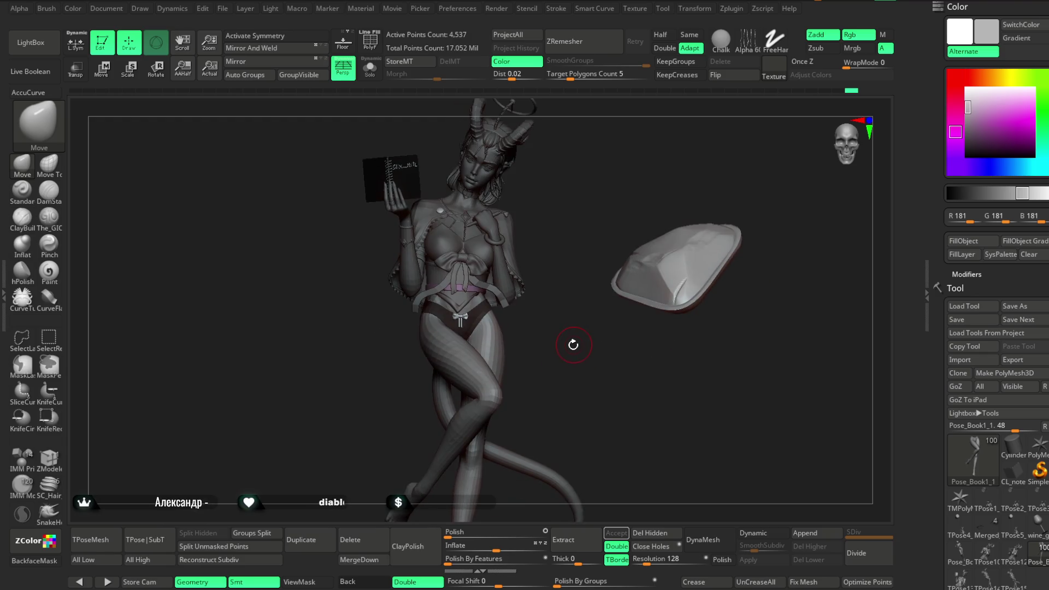
left_click(222, 8)
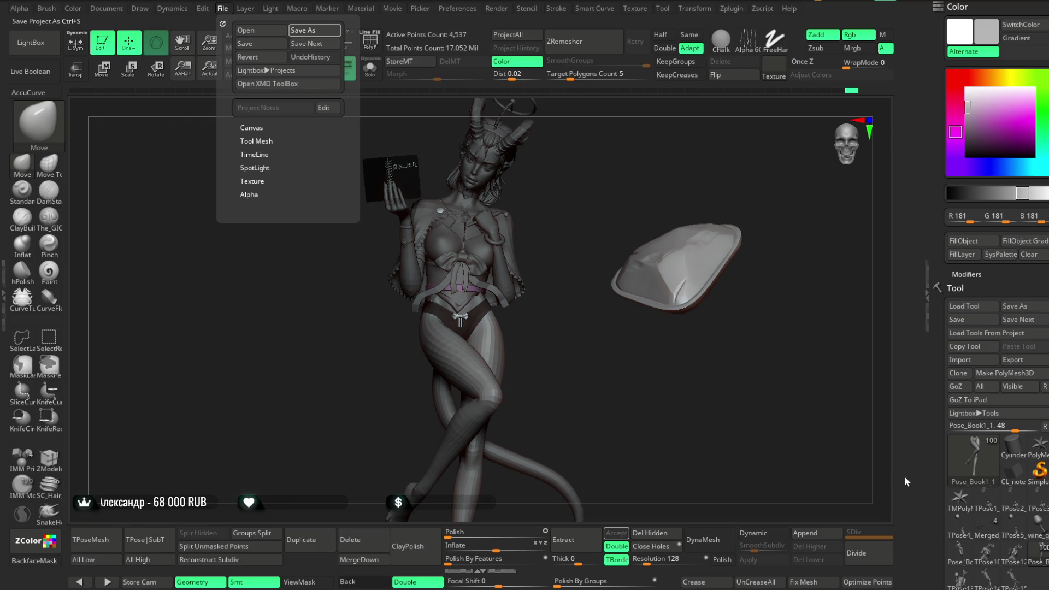
key("ctrl+s")
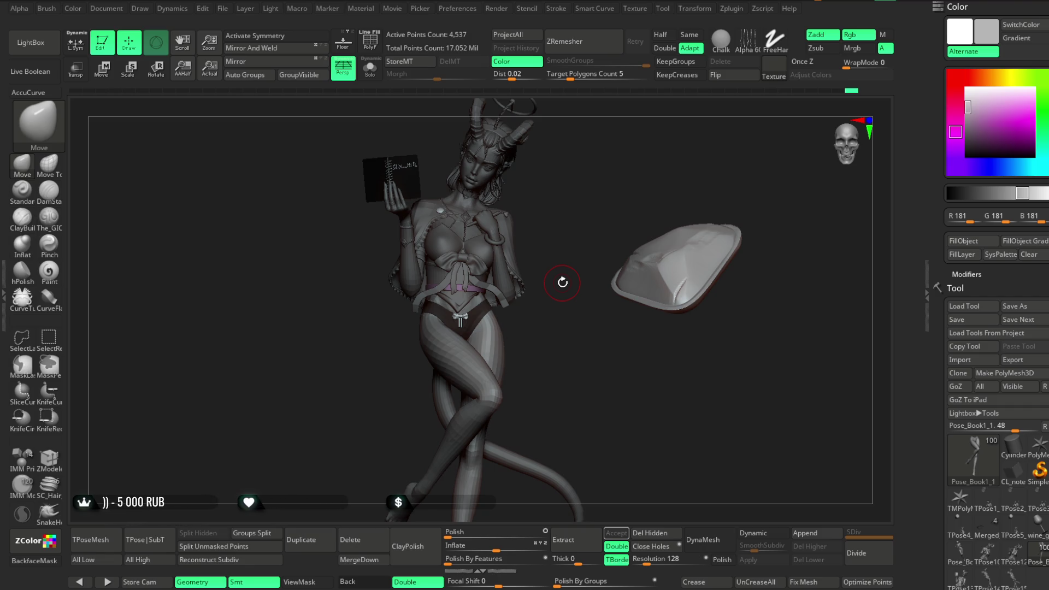
Step: Zoom in on the torso and hips and select The_GIO sculpting brush
left_click_drag(573, 276, 577, 276)
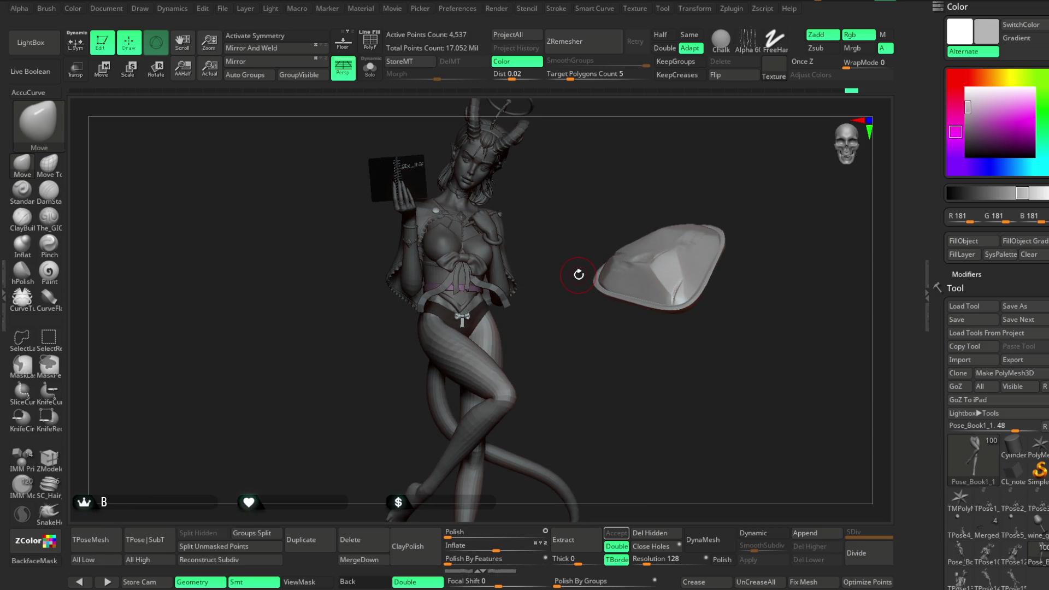
left_click_drag(524, 285, 501, 379, "alt")
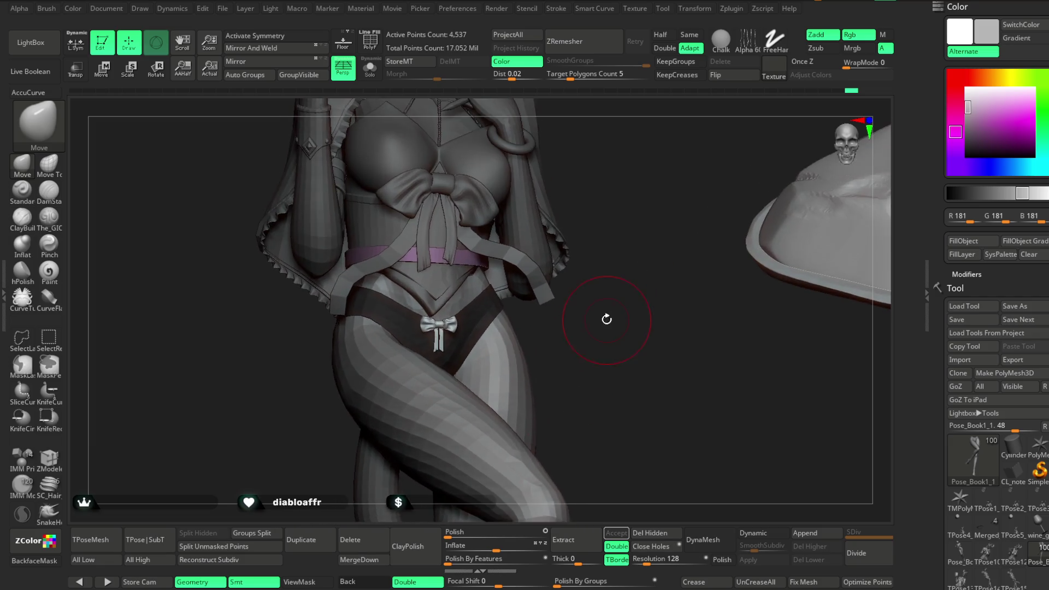
right_click_drag(527, 346, 476, 361)
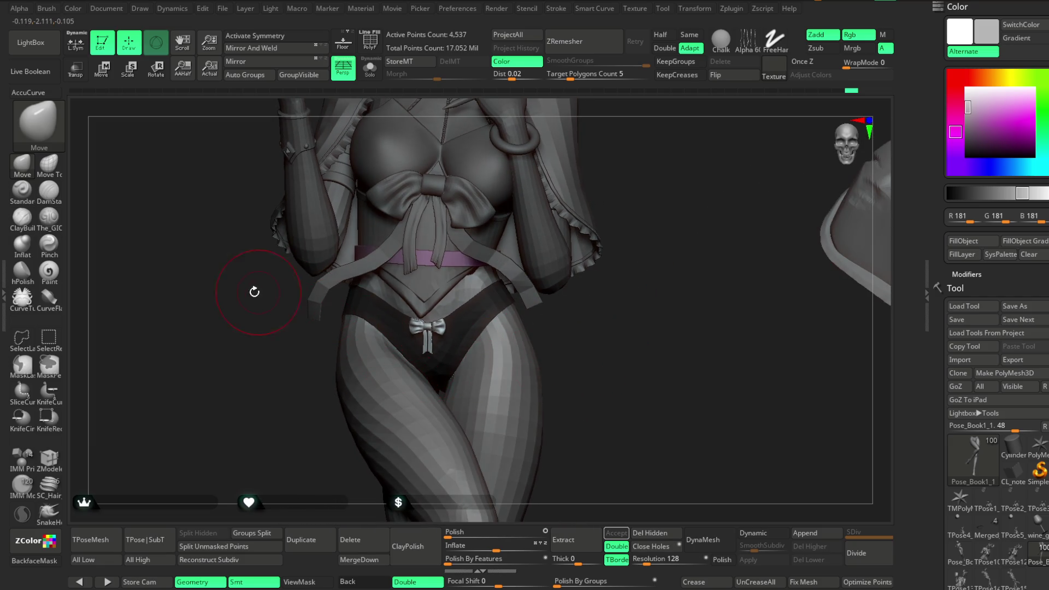
left_click(56, 225)
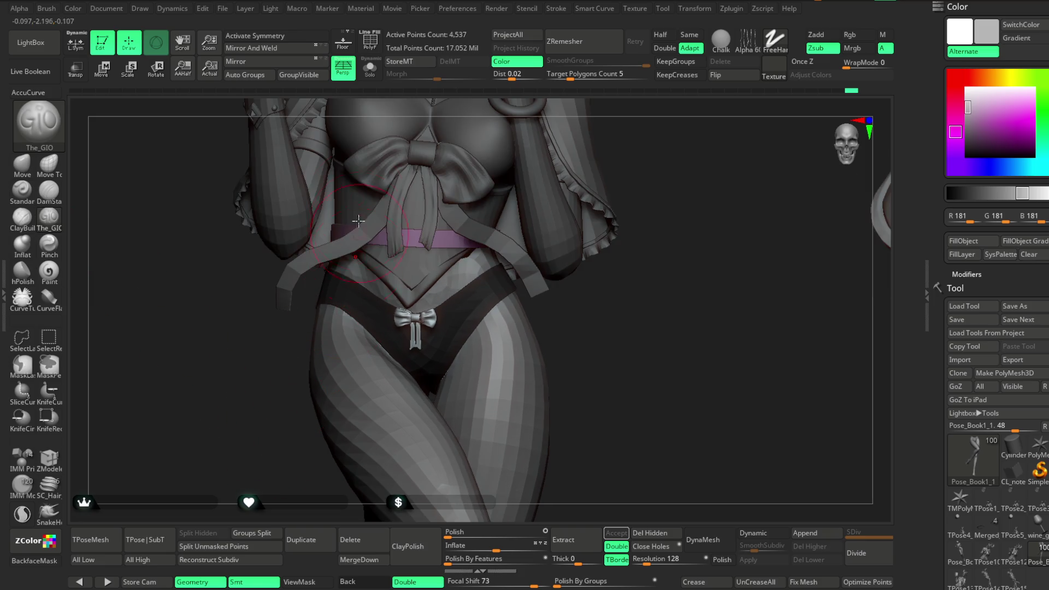
left_click(370, 67)
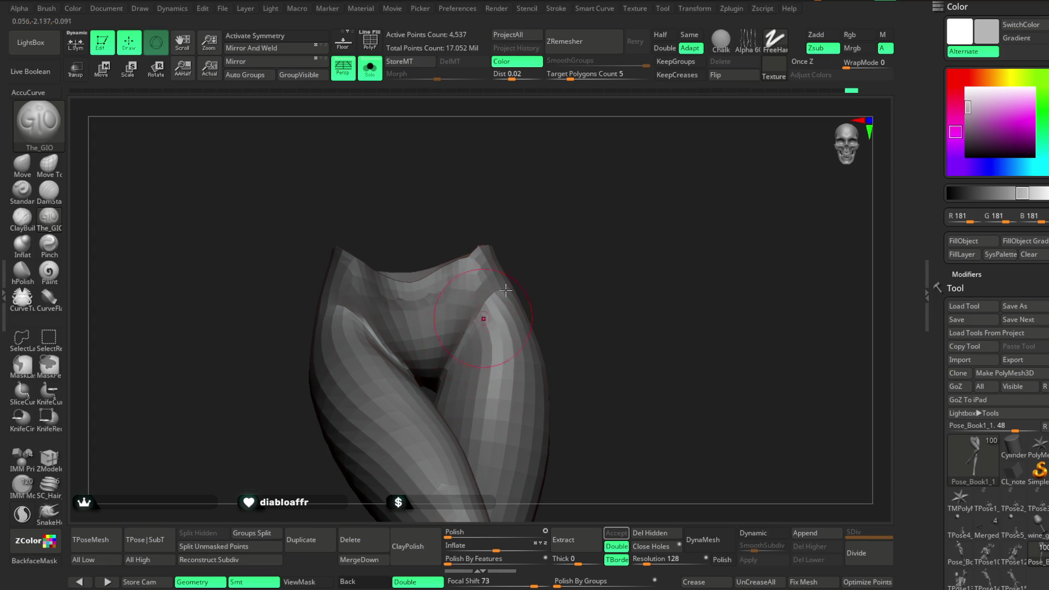
right_click_drag(372, 332, 378, 322)
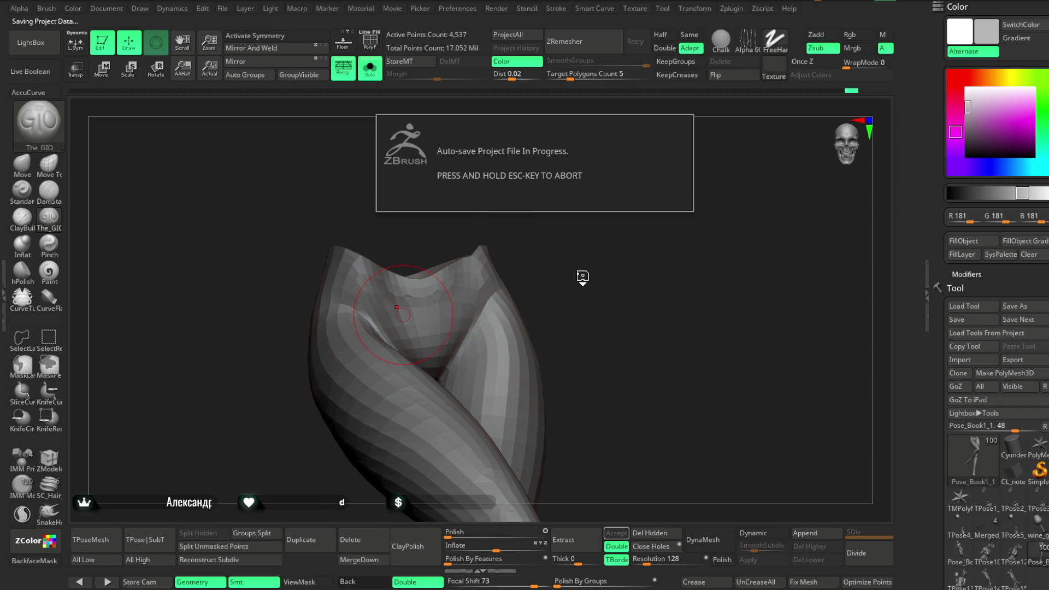
mouse_move(566, 237)
right_mouse_down()
mouse_move(545, 269)
mouse_move(362, 321)
mouse_move(487, 196)
mouse_move(452, 183)
mouse_move(460, 224)
right_mouse_up()
key("space")
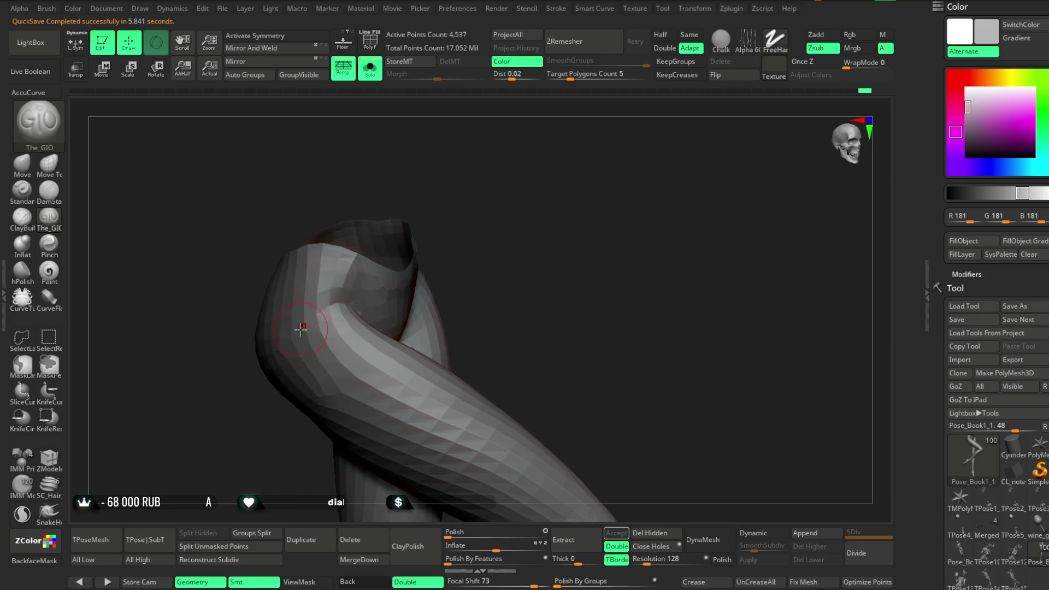
mouse_move(300, 329)
right_mouse_down()
mouse_move(475, 202)
mouse_move(479, 244)
mouse_move(505, 206)
mouse_move(456, 232)
mouse_move(473, 225)
right_mouse_up()
right_click_drag(543, 216, 542, 183)
left_click(370, 68)
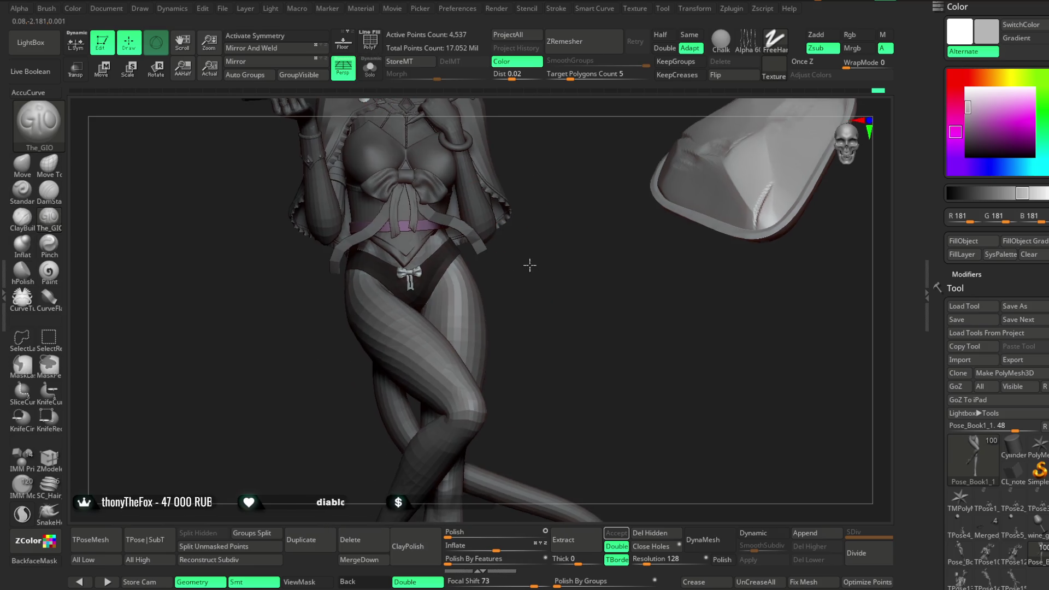
right_click_drag(523, 289, 569, 246, "alt")
left_click(568, 246, "alt")
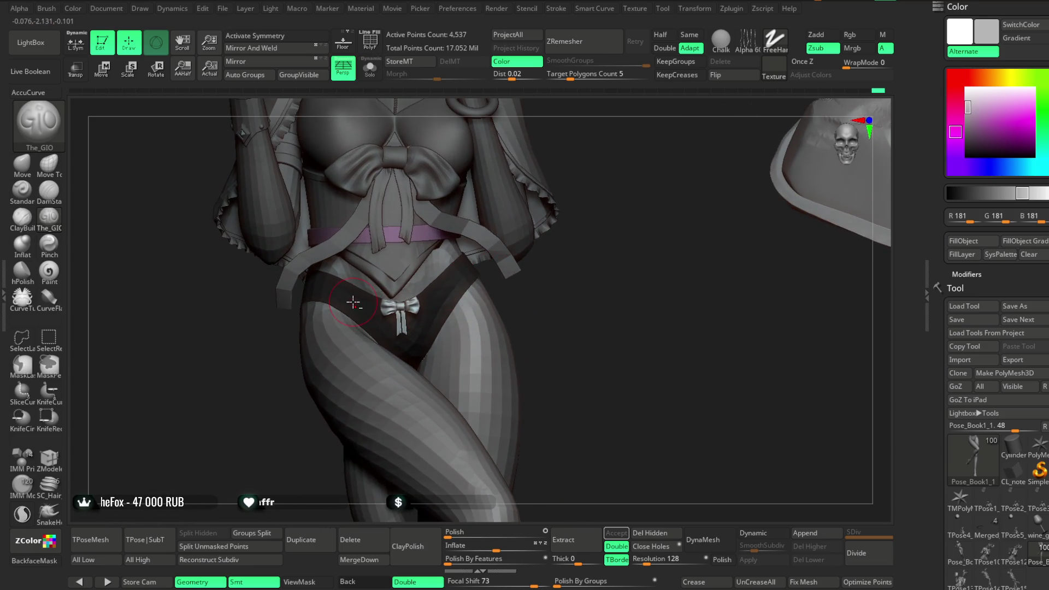
right_click(399, 310)
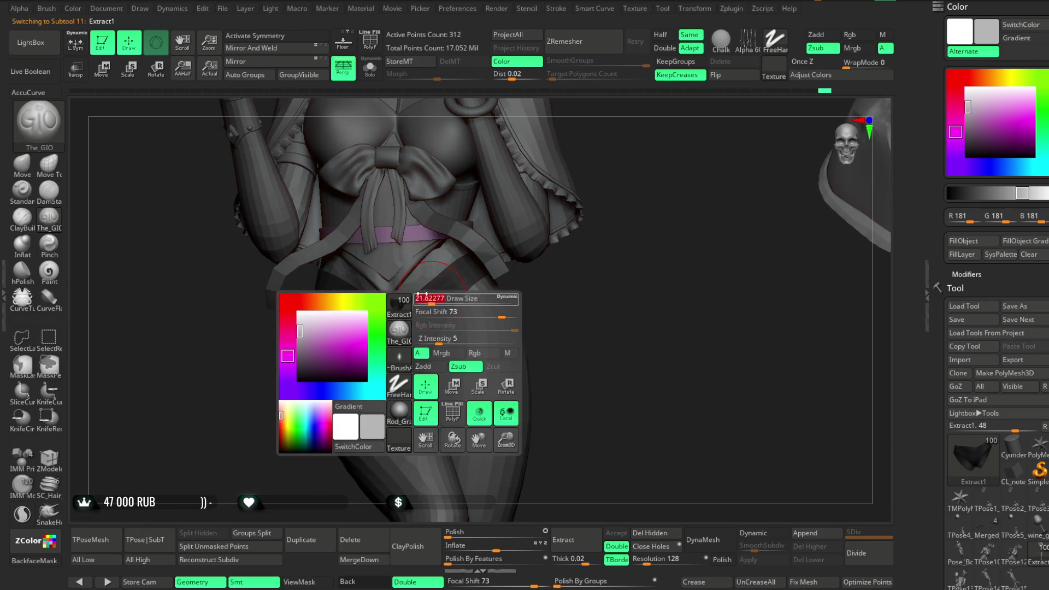
left_click_drag(546, 320, 464, 276)
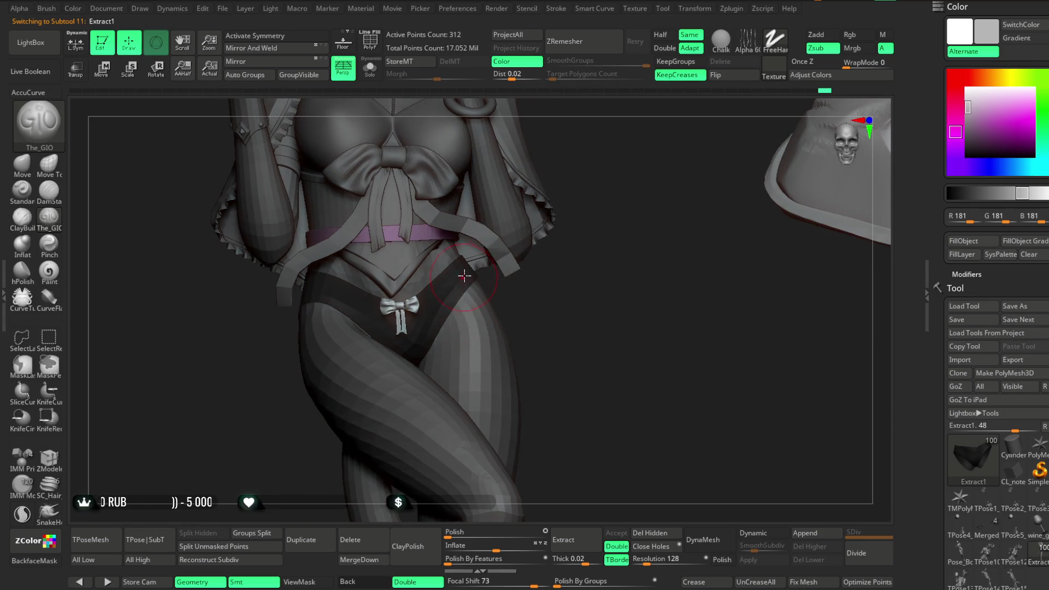
right_click_drag(477, 285, 464, 274)
mouse_move(597, 286)
left_mouse_down()
mouse_move(475, 293)
mouse_move(550, 284)
mouse_move(509, 288)
left_mouse_up()
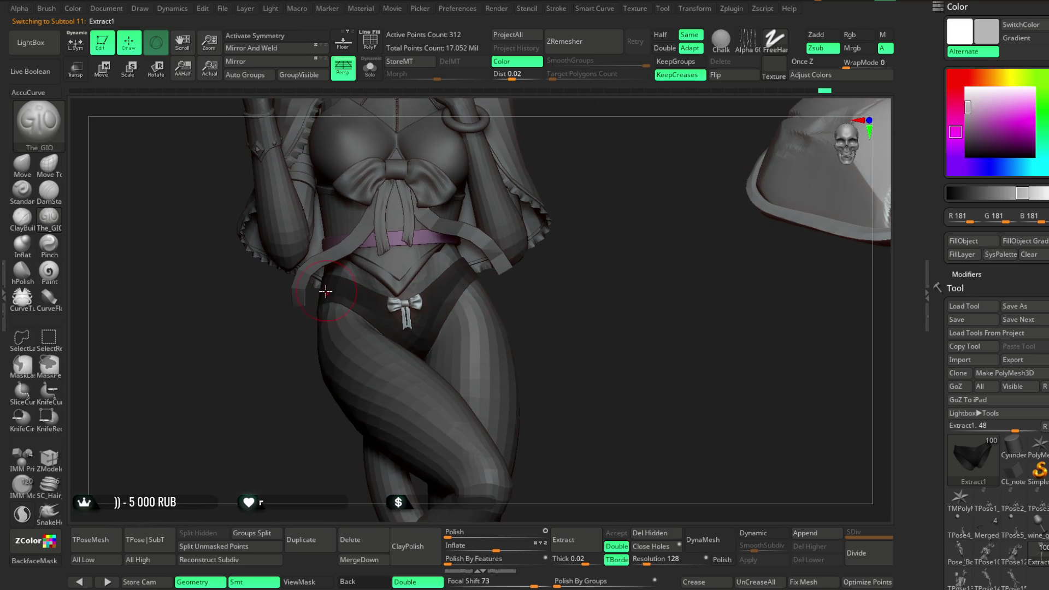
mouse_move(397, 295)
left_mouse_down("alt")
mouse_move(336, 294)
mouse_move(488, 283)
mouse_move(492, 304)
mouse_move(491, 286)
mouse_move(543, 273)
mouse_move(480, 260)
mouse_move(500, 288)
mouse_move(513, 280)
mouse_move(492, 269)
mouse_move(494, 318)
mouse_move(494, 274)
mouse_move(483, 269)
mouse_move(491, 282)
left_mouse_up("alt")
key("shift")
Step: Select the floating Culon subtool and hide it
left_click(531, 234, "alt")
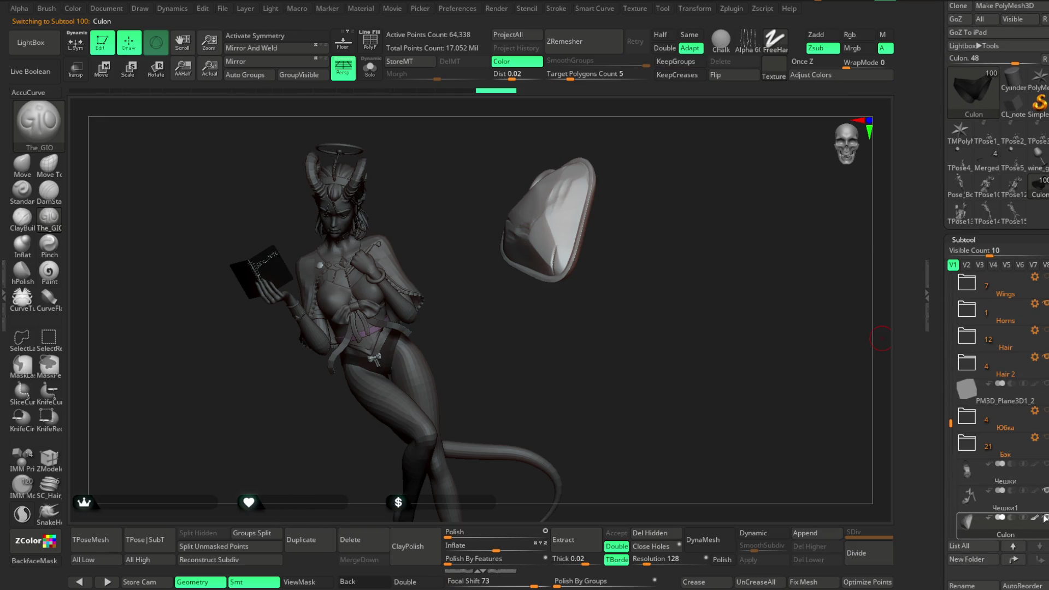
left_click(388, 350, "alt")
mouse_move(474, 311)
left_mouse_down()
mouse_move(480, 276)
mouse_move(491, 335)
mouse_move(519, 279)
mouse_move(505, 290)
mouse_move(517, 257)
mouse_move(522, 276)
mouse_move(523, 233)
mouse_move(475, 223)
mouse_move(544, 224)
left_mouse_up()
mouse_move(554, 219)
left_mouse_down()
mouse_move(566, 208)
mouse_move(567, 260)
mouse_move(492, 215)
mouse_move(437, 235)
left_mouse_up()
Step: Make Pose_Book1_1 active and orbit to inspect the torso, hip and thigh
left_click(536, 245, "alt")
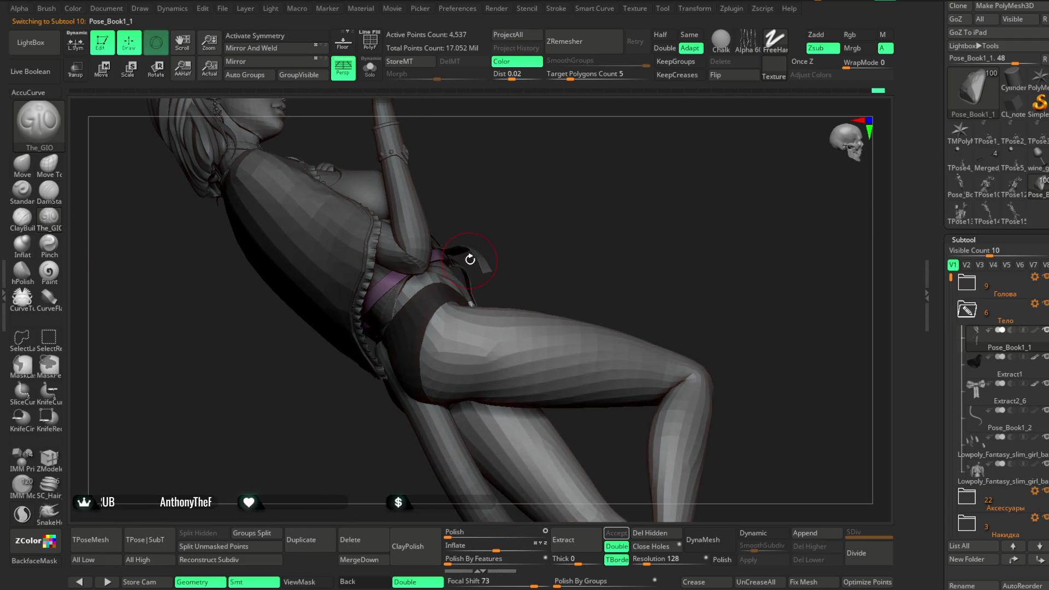
key("space")
left_click_drag(511, 242, 459, 310)
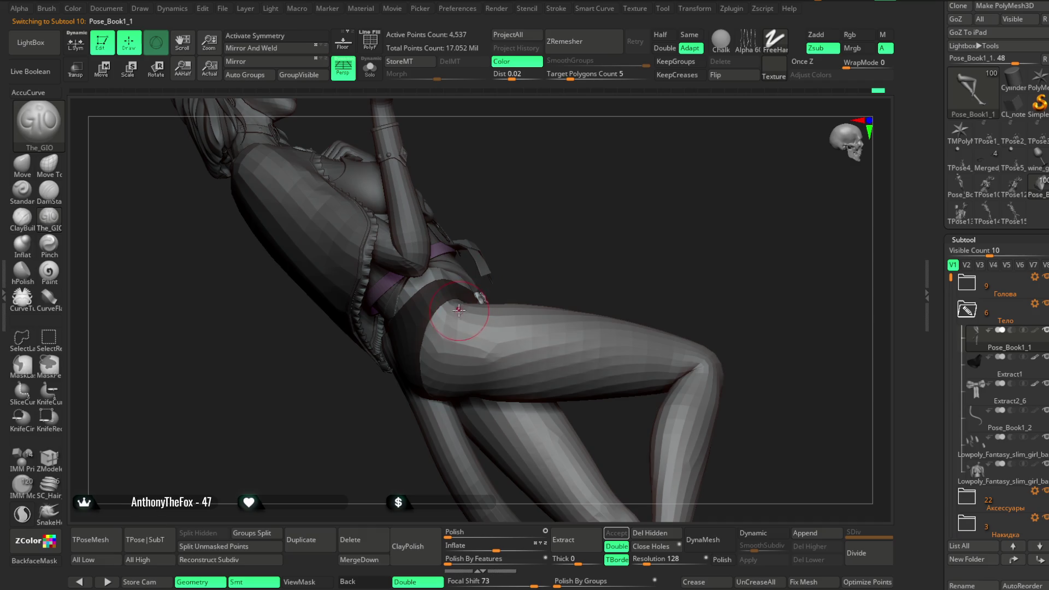
left_click_drag(433, 344, 461, 303)
mouse_move(605, 219)
left_mouse_down()
mouse_move(538, 275)
mouse_move(573, 258)
mouse_move(564, 242)
left_mouse_up()
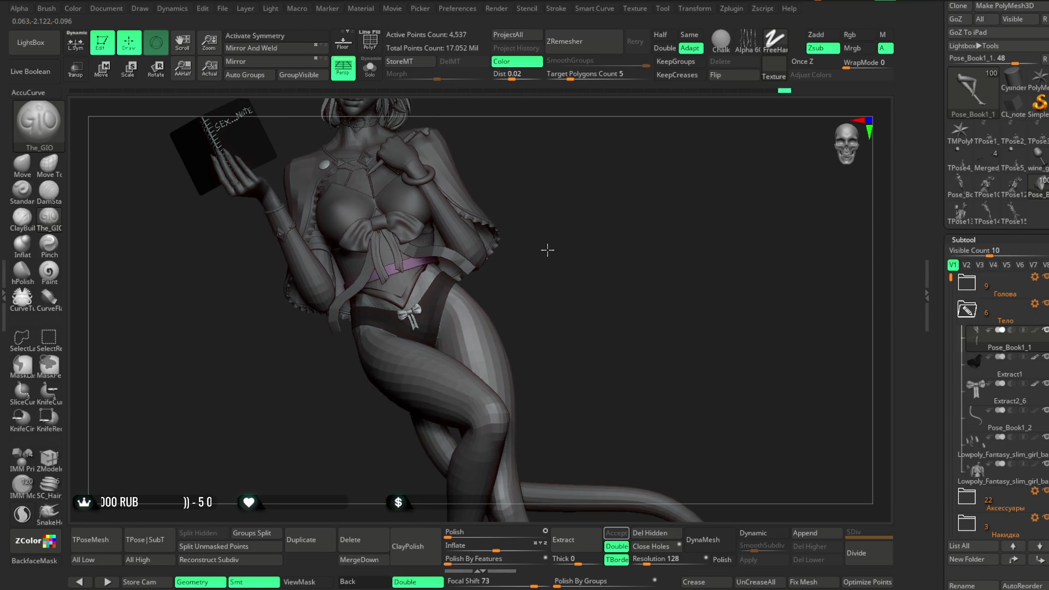
mouse_move(565, 261)
left_mouse_down("alt")
mouse_move(523, 272)
mouse_move(494, 254)
left_mouse_up("alt")
right_click(523, 272)
mouse_move(449, 260)
right_mouse_down()
mouse_move(475, 227)
mouse_move(469, 259)
mouse_move(565, 227)
right_mouse_up()
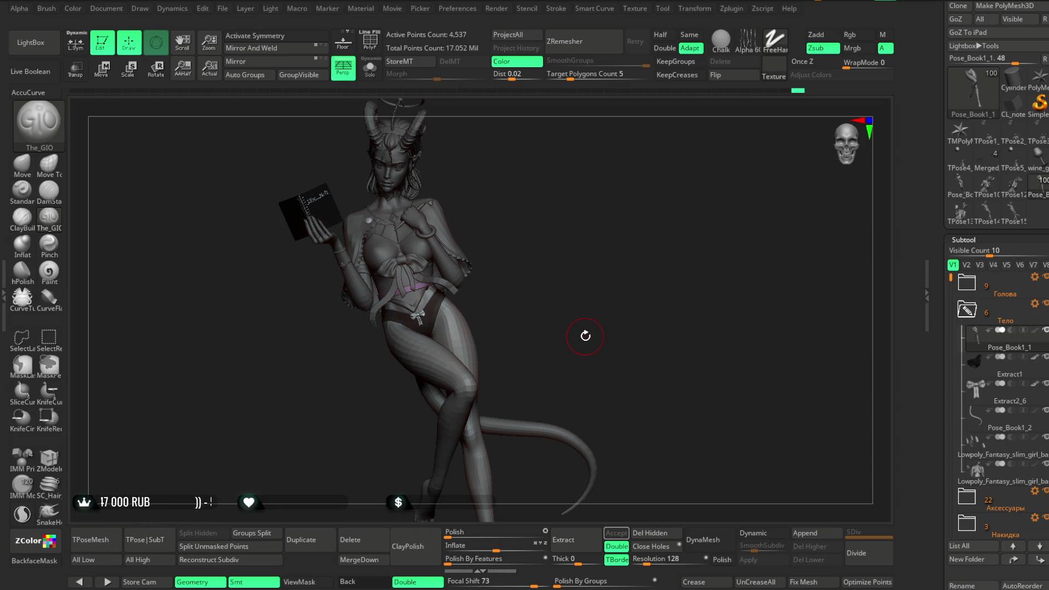
Step: Pick Extract7 in the Accessories folder and frame the full figure in side profile
mouse_move(534, 339)
left_mouse_down()
mouse_move(543, 304)
mouse_move(559, 333)
left_mouse_up()
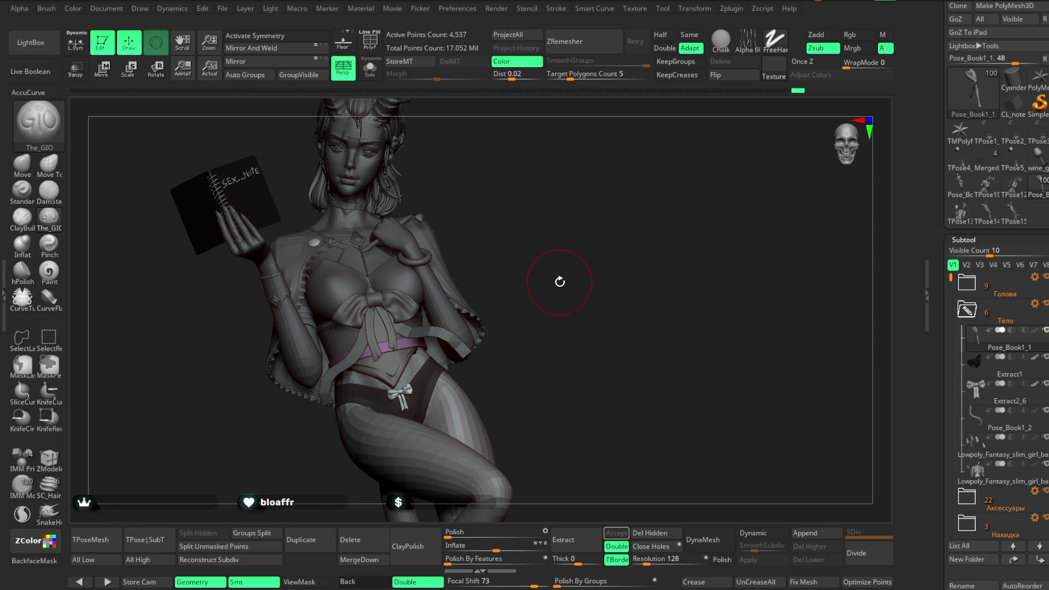
left_click_drag(560, 281, 571, 267)
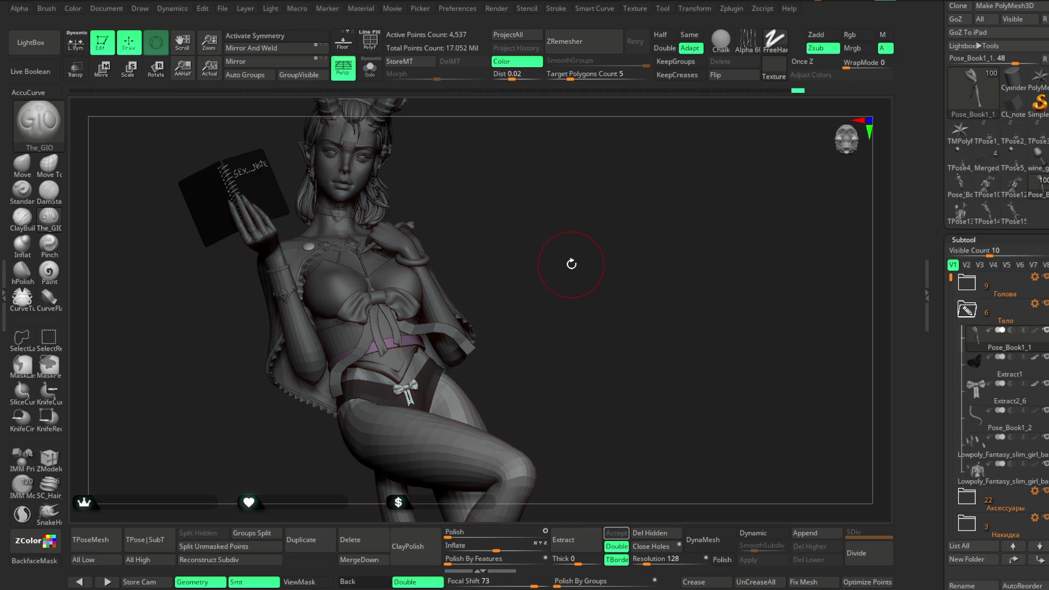
mouse_move(565, 274)
left_mouse_down()
mouse_move(511, 293)
mouse_move(544, 269)
mouse_move(527, 272)
mouse_move(535, 261)
mouse_move(546, 288)
mouse_move(626, 241)
mouse_move(541, 234)
left_mouse_up()
left_click(511, 293, "alt")
mouse_move(554, 272)
left_mouse_down()
mouse_move(555, 299)
mouse_move(559, 257)
mouse_move(557, 292)
mouse_move(561, 262)
mouse_move(676, 237)
mouse_move(674, 217)
mouse_move(586, 252)
mouse_move(609, 222)
mouse_move(543, 301)
left_mouse_up()
Step: Select the Pose_Book1_2 subtool and switch to the Move brush
left_click(542, 300, "alt")
mouse_move(605, 214)
left_mouse_down()
mouse_move(580, 276)
mouse_move(527, 312)
mouse_move(562, 316)
mouse_move(190, 287)
left_mouse_up()
key("space")
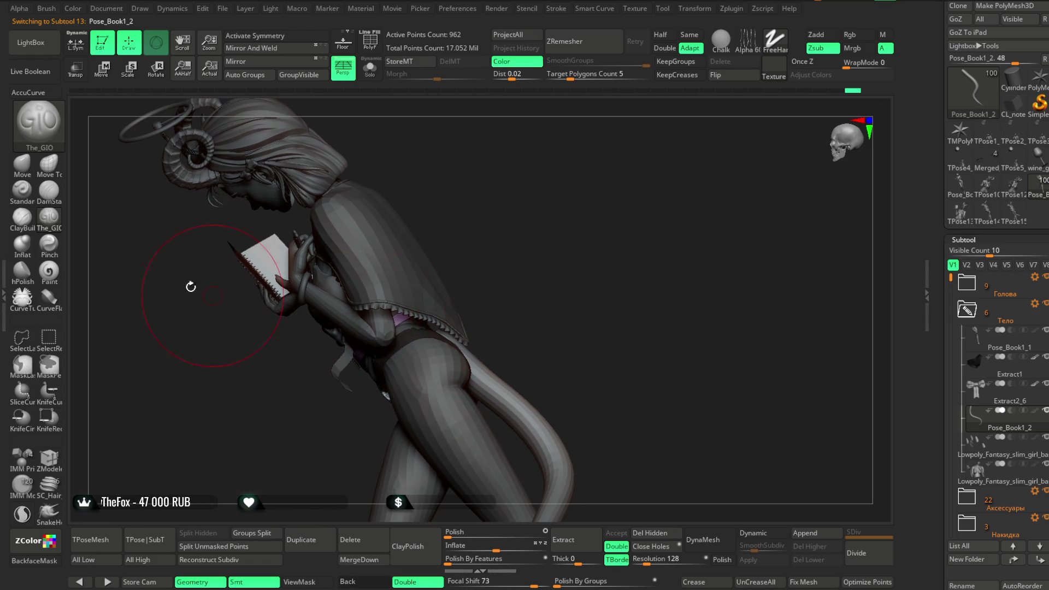
left_click(22, 164)
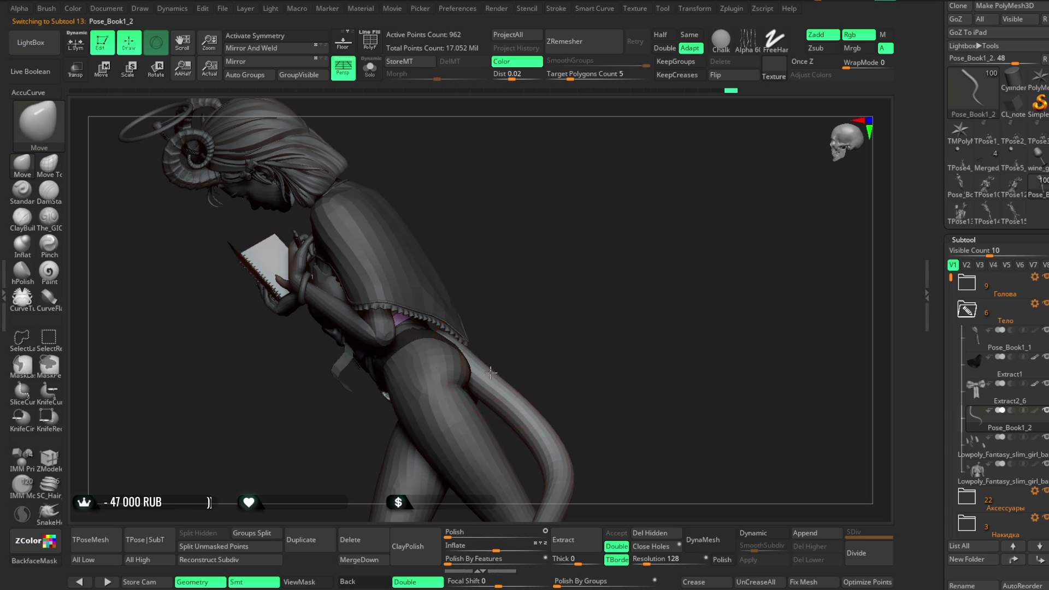
Step: Orbit the figure to check the pose from the side, head and front views
mouse_move(546, 339)
left_mouse_down()
mouse_move(503, 380)
mouse_move(553, 327)
left_mouse_up()
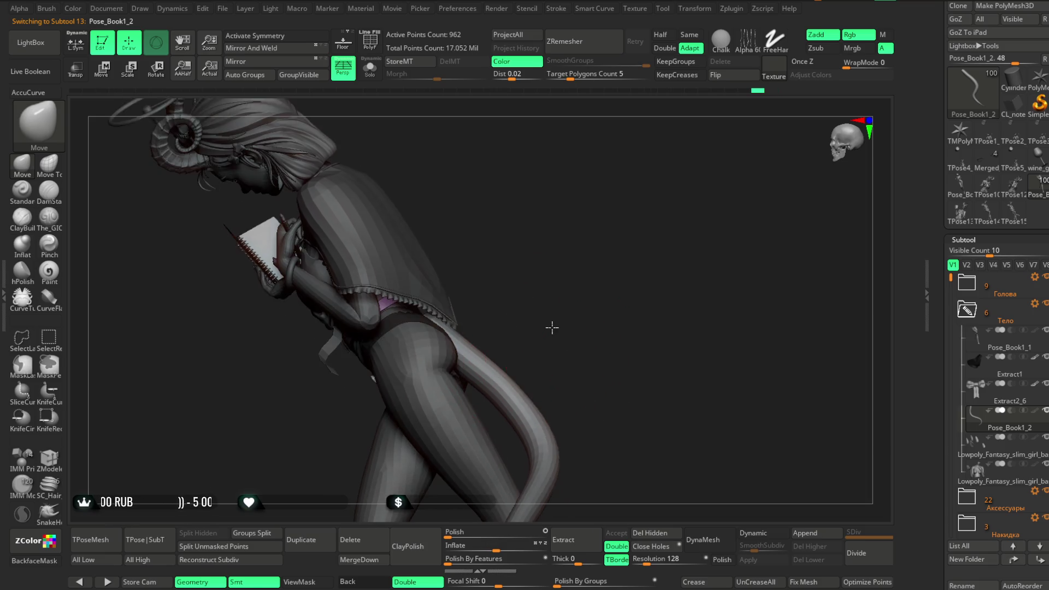
scroll(514, 329, "up", 3)
scroll(514, 328, "down", 3)
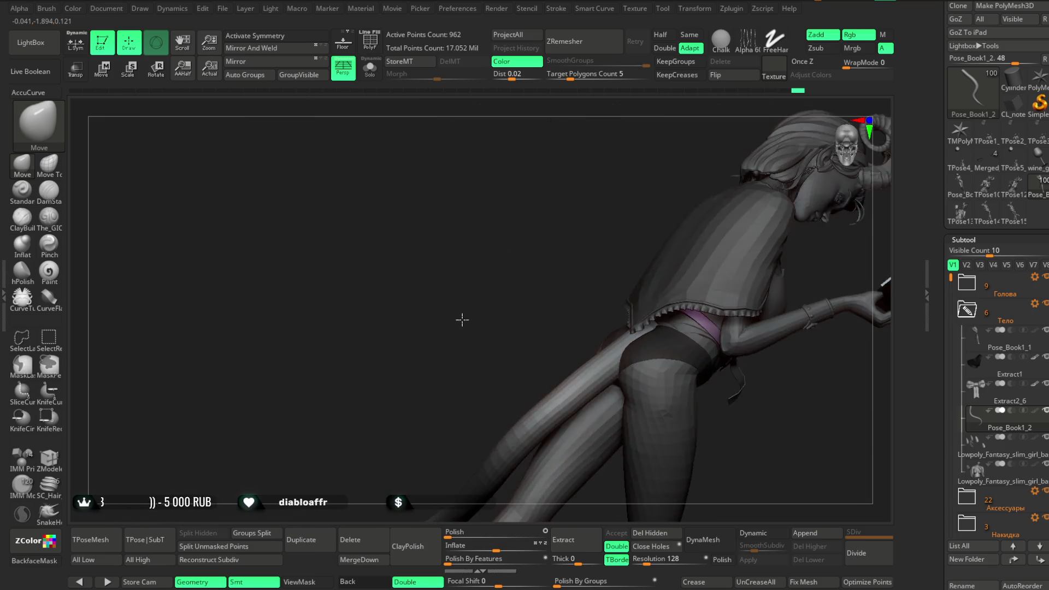
left_click_drag(461, 321, 539, 351)
left_click_drag(510, 311, 554, 302)
key("space")
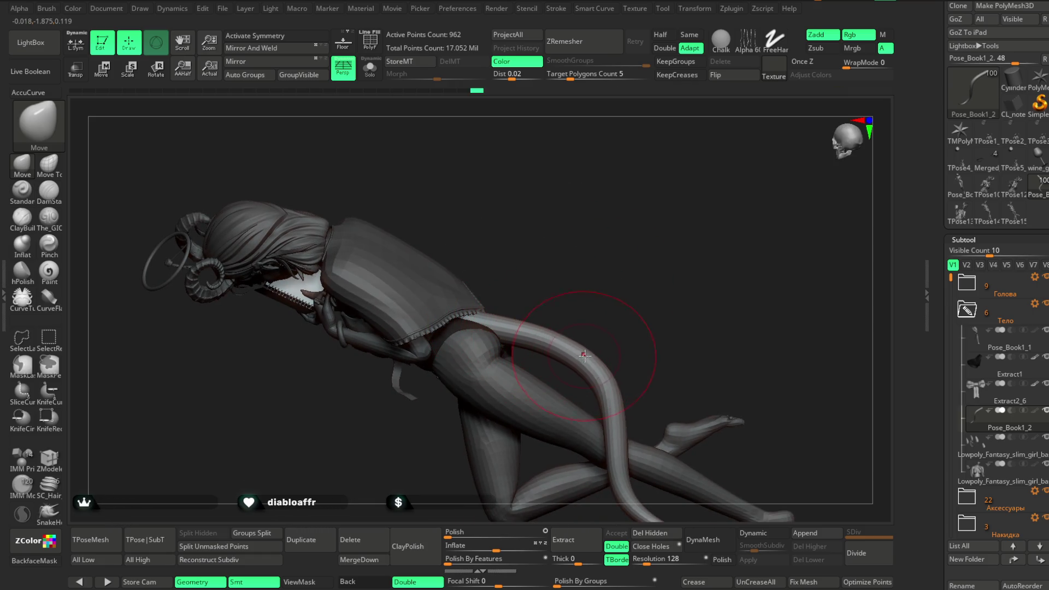
left_click_drag(613, 311, 608, 351)
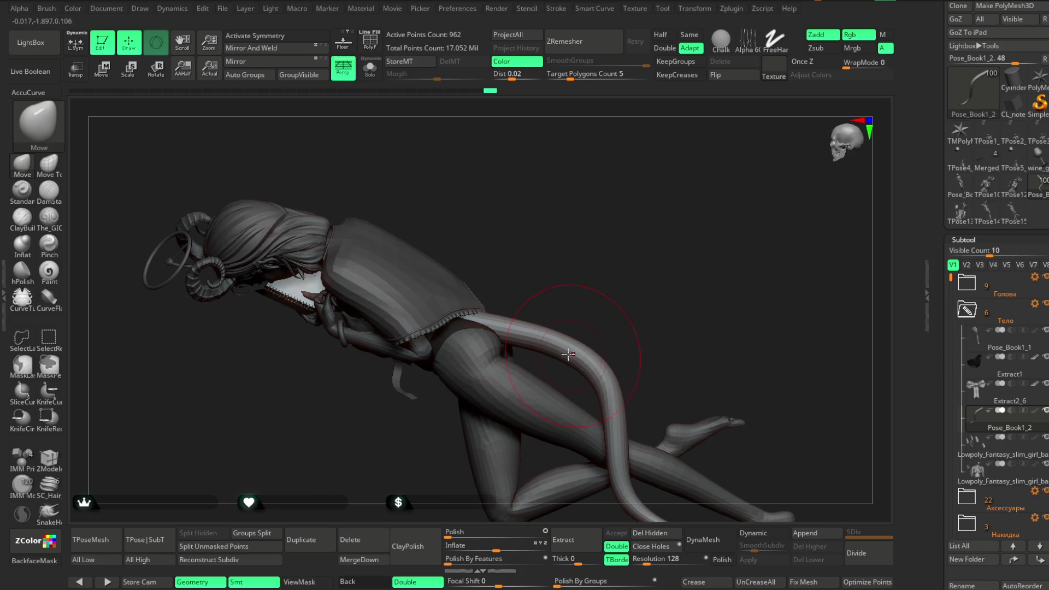
mouse_move(538, 319)
left_mouse_down()
mouse_move(563, 284)
mouse_move(550, 274)
left_mouse_up()
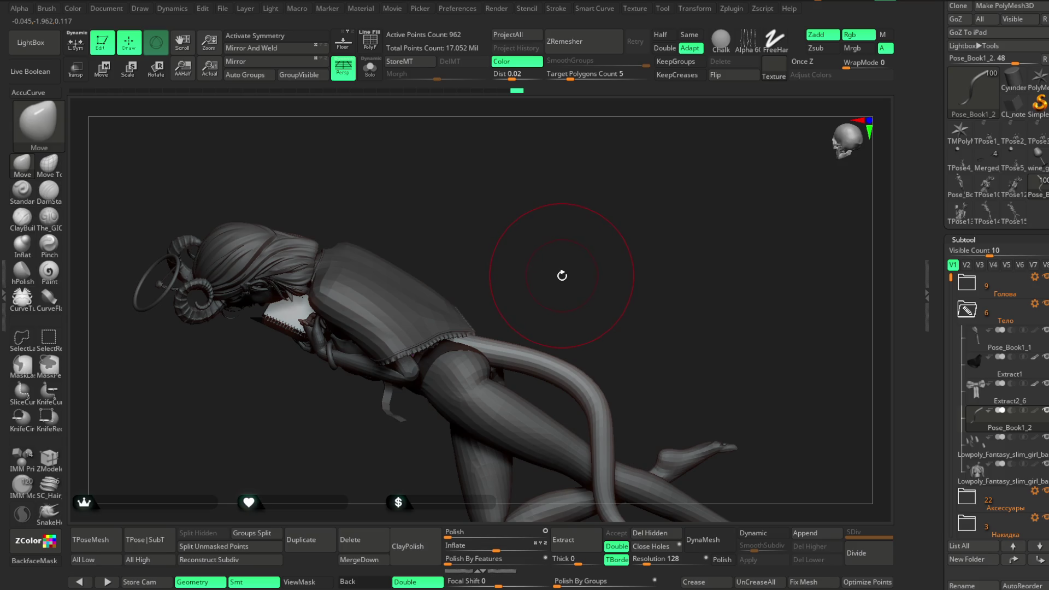
mouse_move(520, 264)
left_mouse_down()
mouse_move(590, 173)
mouse_move(572, 247)
mouse_move(589, 247)
mouse_move(567, 281)
mouse_move(556, 252)
left_mouse_up()
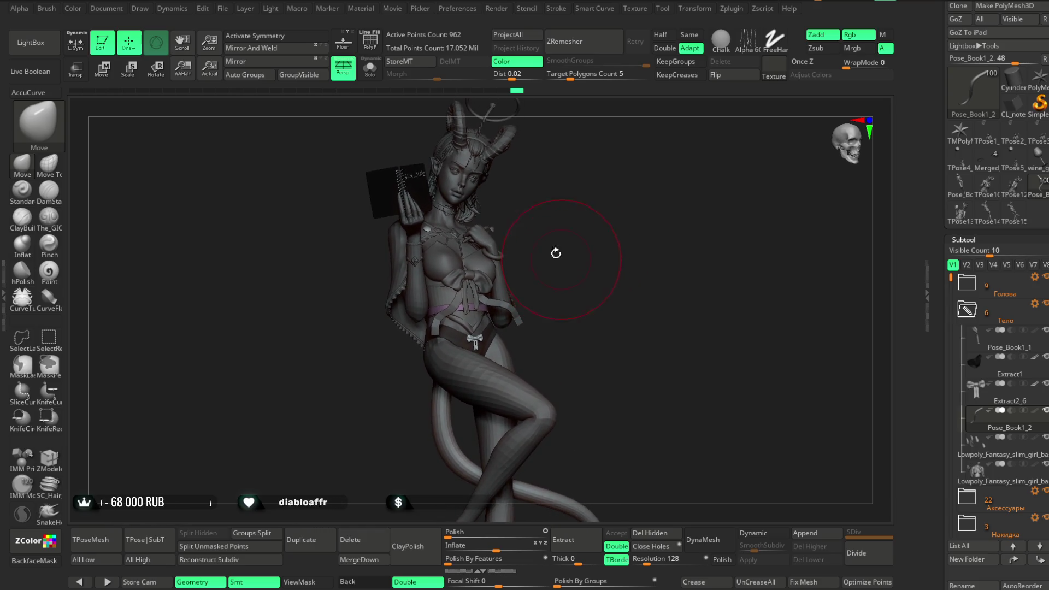
Step: Save the project, rotate to check the pose, and save it once more
left_click(224, 9)
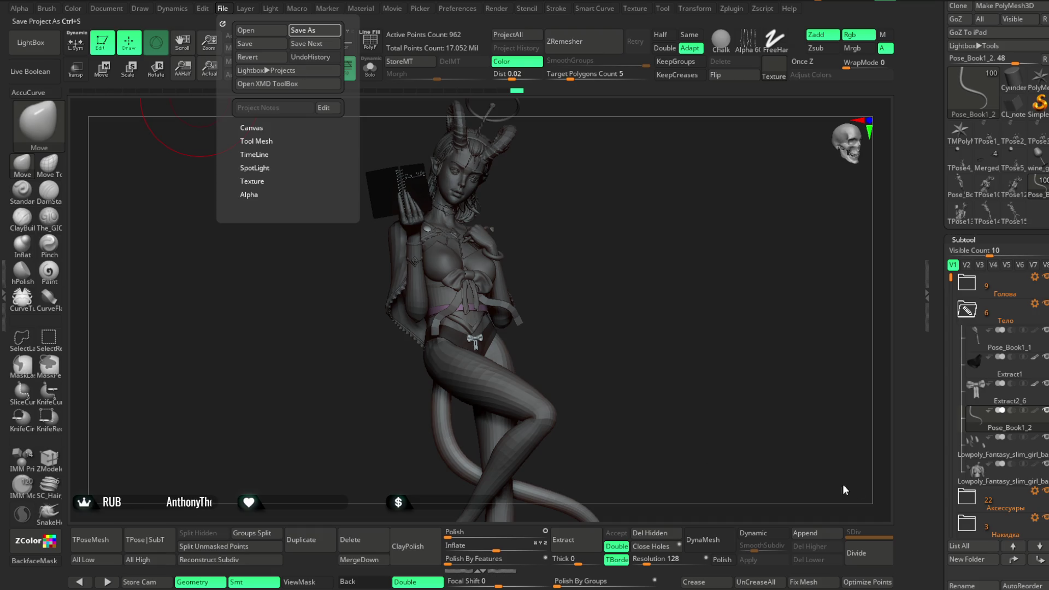
key("ctrl+s")
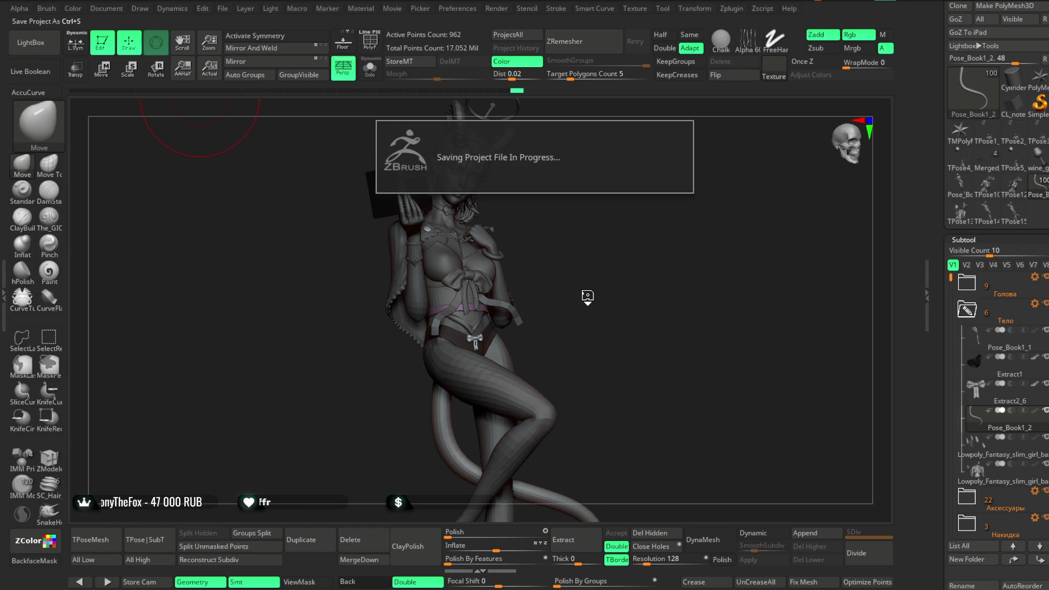
left_click_drag(589, 290, 586, 290)
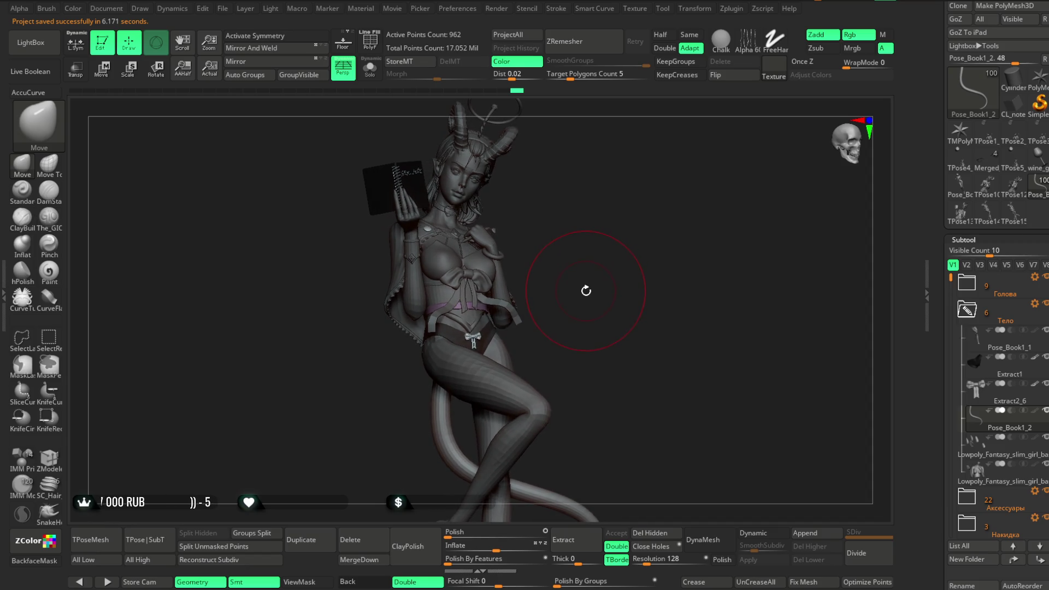
left_click(223, 9)
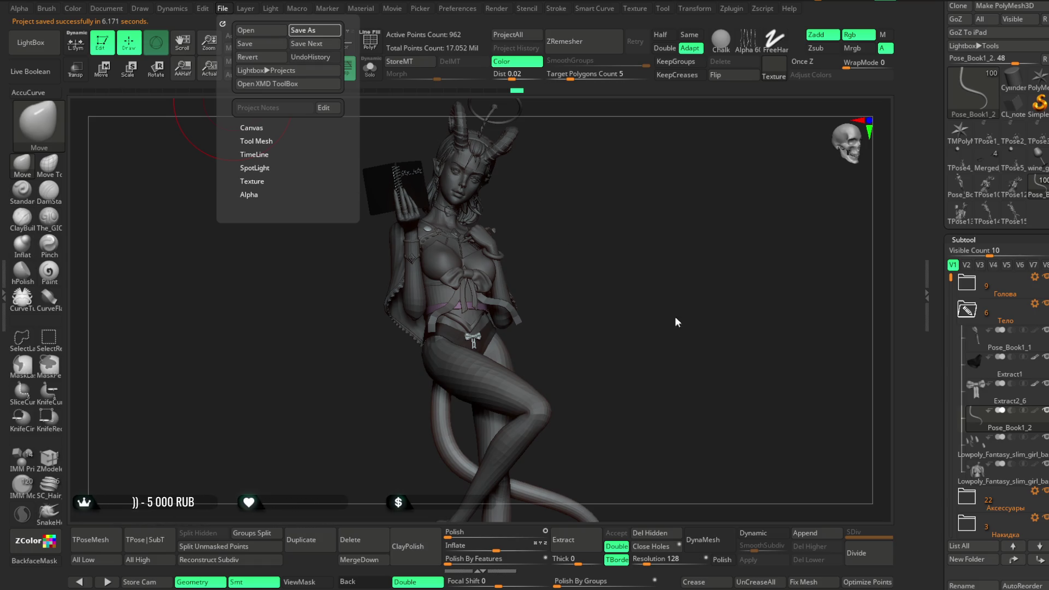
key("ctrl+s")
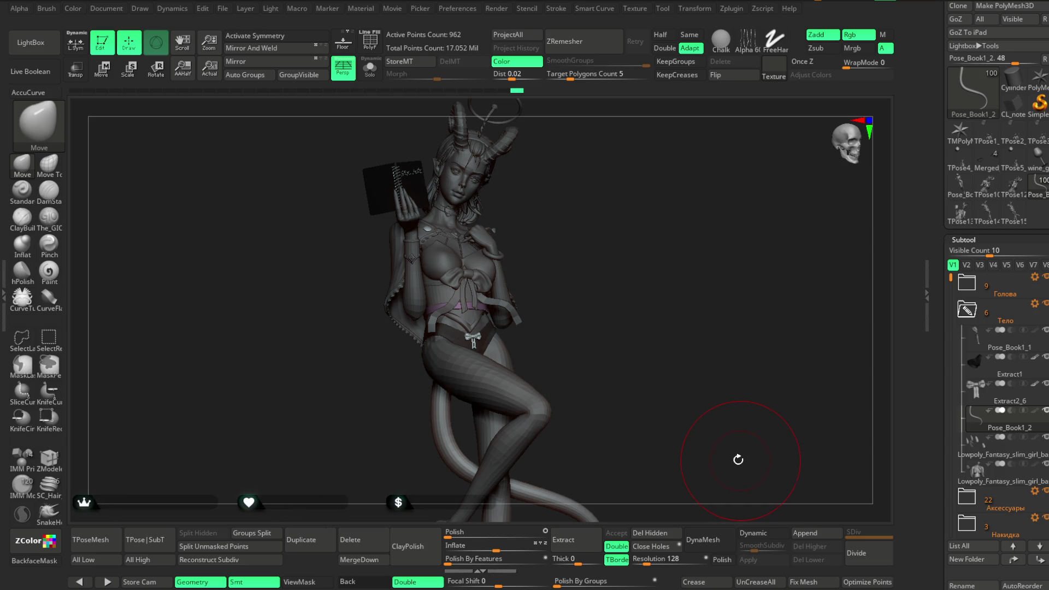
Step: Turn the figure slightly, then bring up the File menu
mouse_move(644, 424)
left_mouse_down()
mouse_move(674, 356)
mouse_move(688, 351)
mouse_move(648, 312)
left_mouse_up()
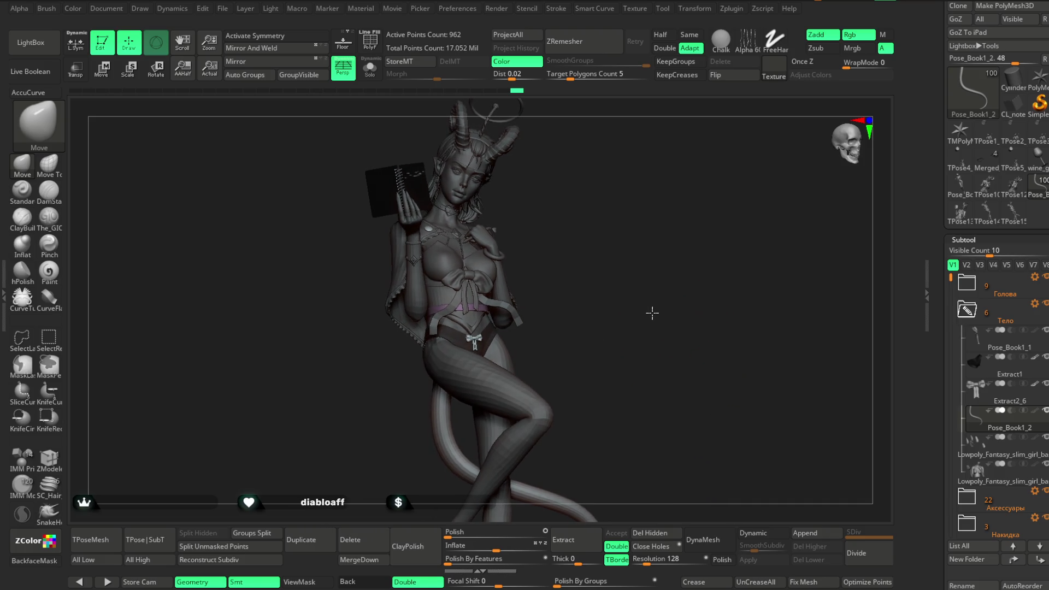
left_click(222, 8)
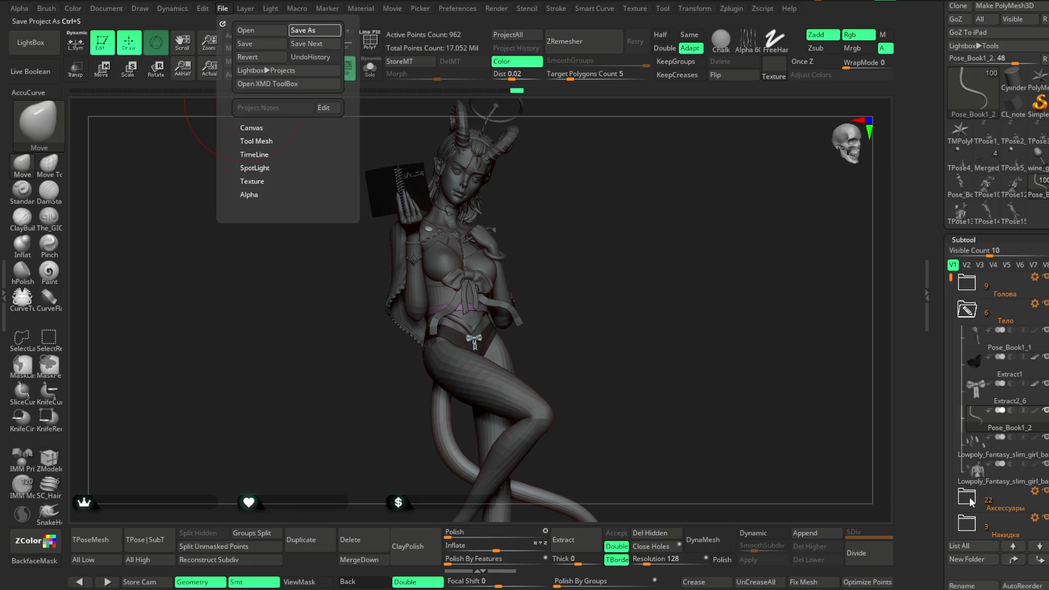
Step: Save the project, then run TPoseMesh to build the single TPose16 posing mesh
key("ctrl+s")
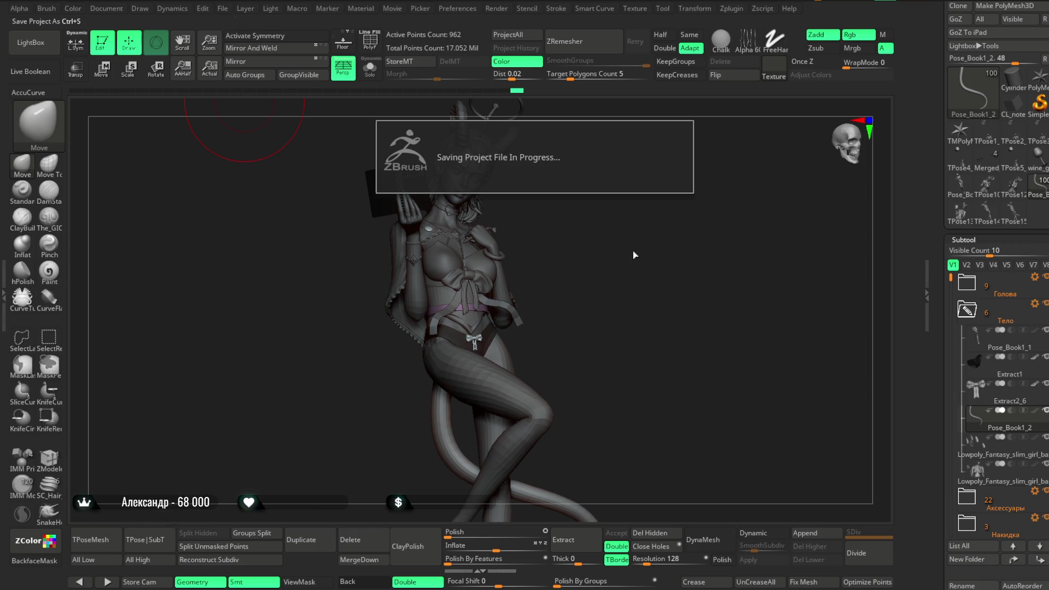
left_click(104, 544)
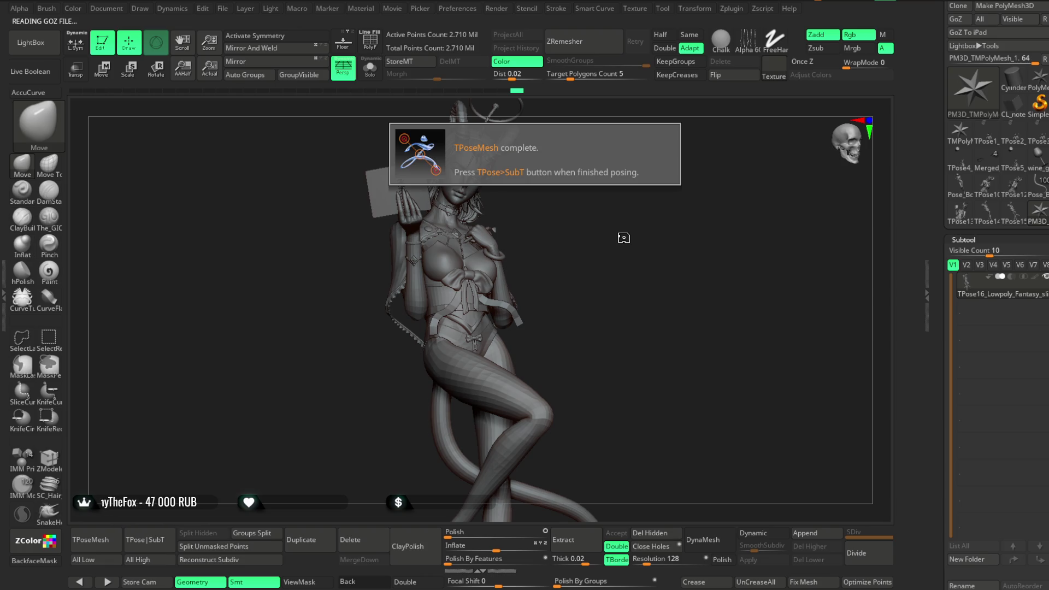
Step: Turn on Double display, rotate to a side view, and hide the jacket with SelectLasso
left_click(400, 576)
mouse_move(550, 344)
left_mouse_down()
mouse_move(593, 246)
mouse_move(553, 257)
left_mouse_up()
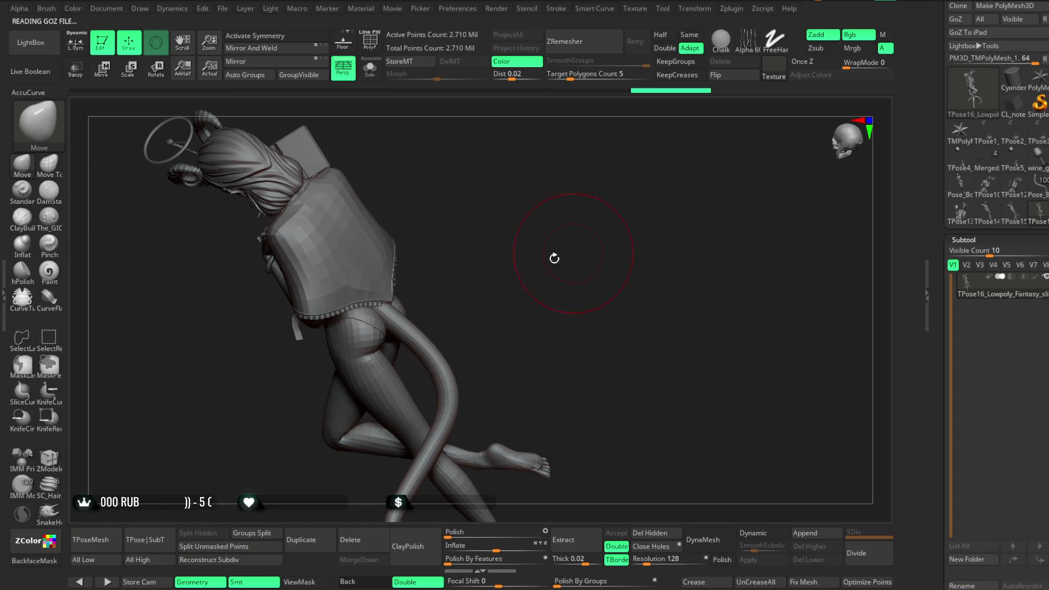
mouse_move(464, 238)
left_mouse_down()
mouse_move(424, 238)
mouse_move(392, 307)
mouse_move(402, 306)
left_mouse_up()
left_click(379, 284, "ctrl+shift")
left_click(420, 261, "ctrl+shift")
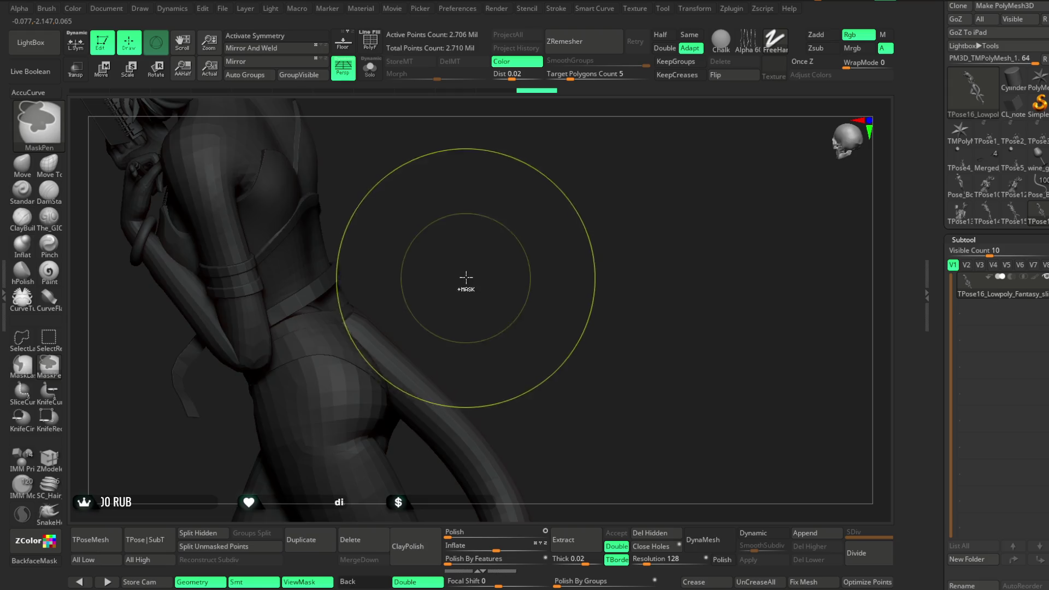
Step: Unhide the jacket and start pulling the cape's hem over the hips with Move
left_click(481, 272, "ctrl+shift")
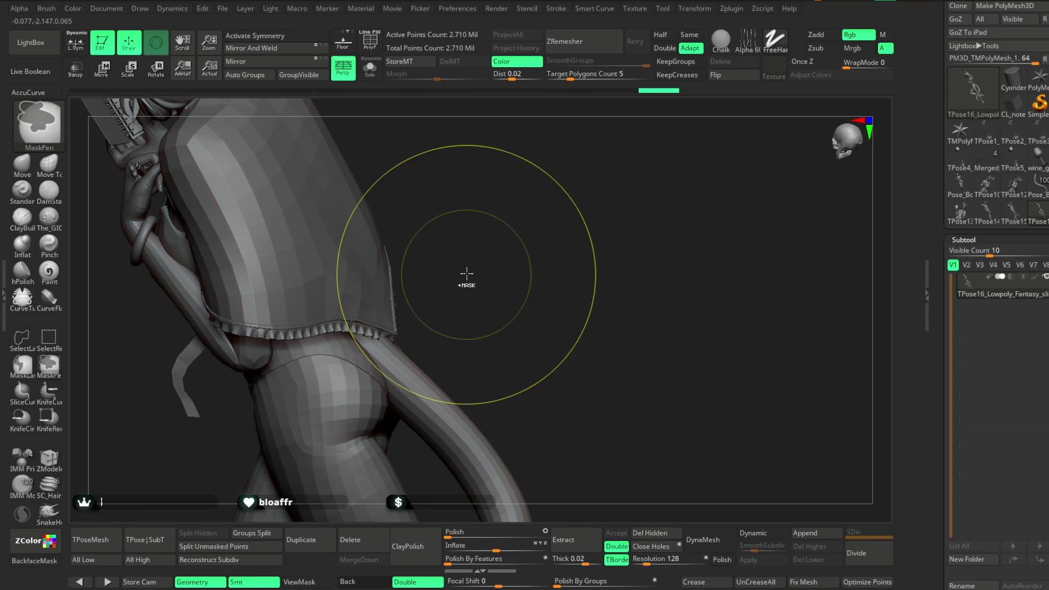
left_click_drag(469, 276, 391, 328)
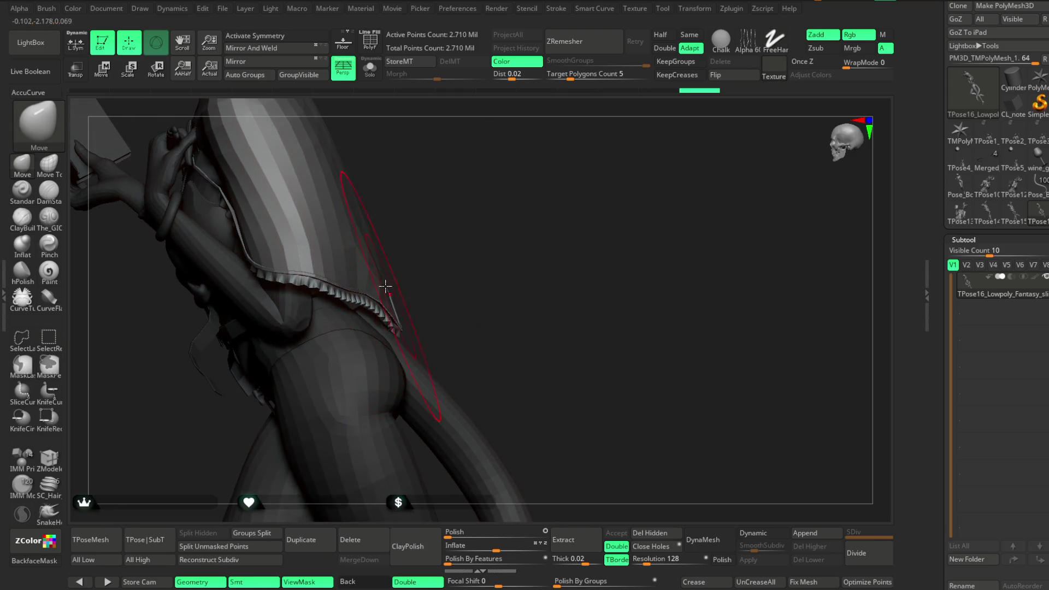
key("space")
mouse_move(404, 306)
left_mouse_down()
mouse_move(433, 251)
mouse_move(355, 280)
mouse_move(304, 428)
mouse_move(471, 351)
mouse_move(482, 300)
left_mouse_up()
mouse_move(380, 331)
left_mouse_down()
mouse_move(358, 316)
mouse_move(346, 276)
mouse_move(475, 183)
mouse_move(520, 182)
mouse_move(424, 357)
left_mouse_up()
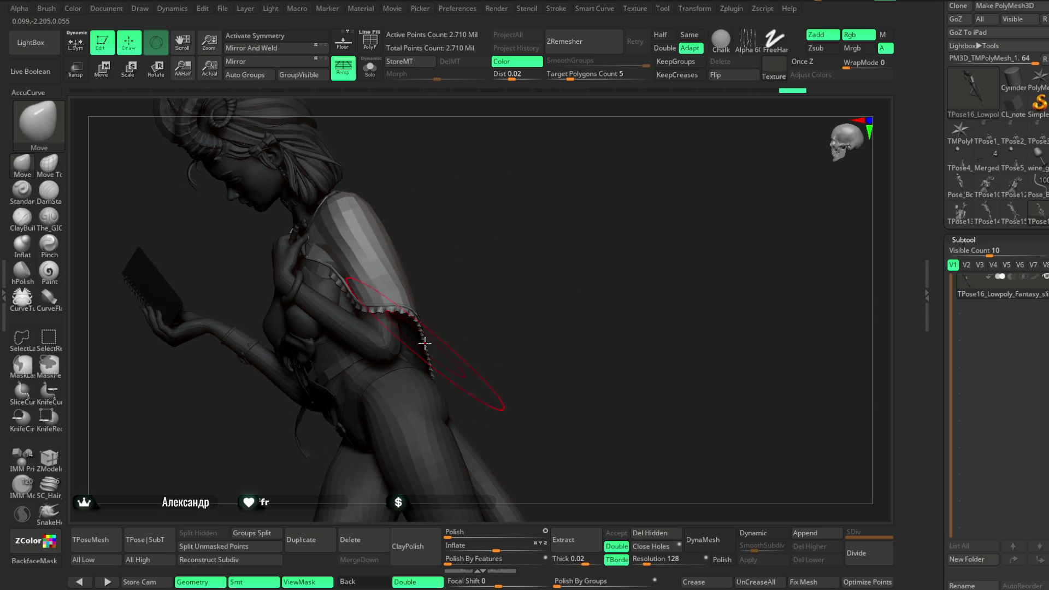
mouse_move(450, 311)
left_mouse_down()
mouse_move(579, 158)
mouse_move(632, 205)
mouse_move(331, 400)
mouse_move(470, 236)
mouse_move(414, 339)
left_mouse_up()
key("space")
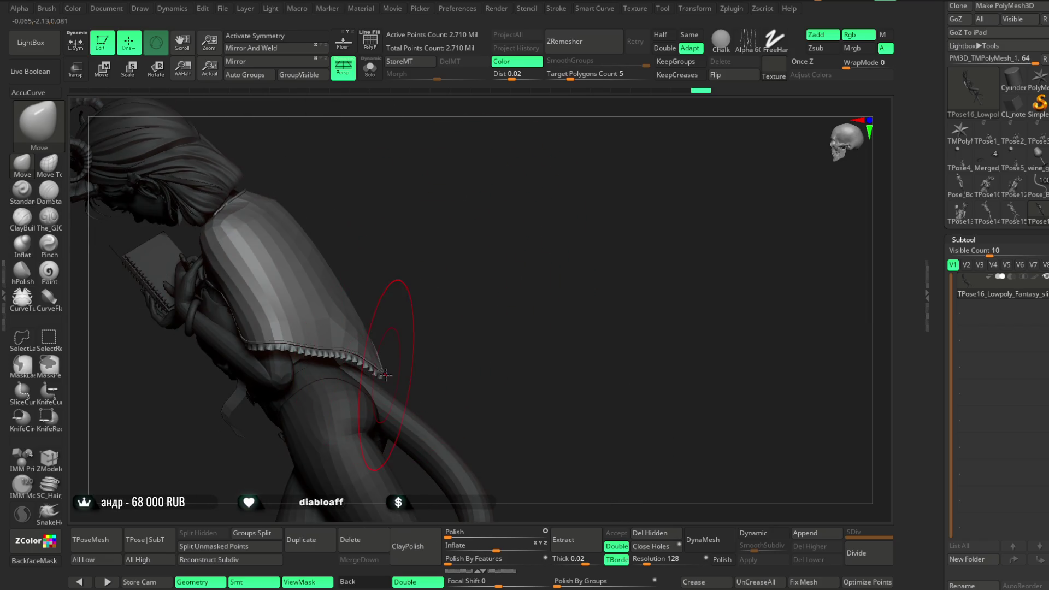
mouse_move(412, 257)
left_mouse_down()
mouse_move(429, 276)
mouse_move(383, 273)
left_mouse_up()
Step: Keep shaping the frilled hem around the back and tail, resizing the brush as needed
key("space")
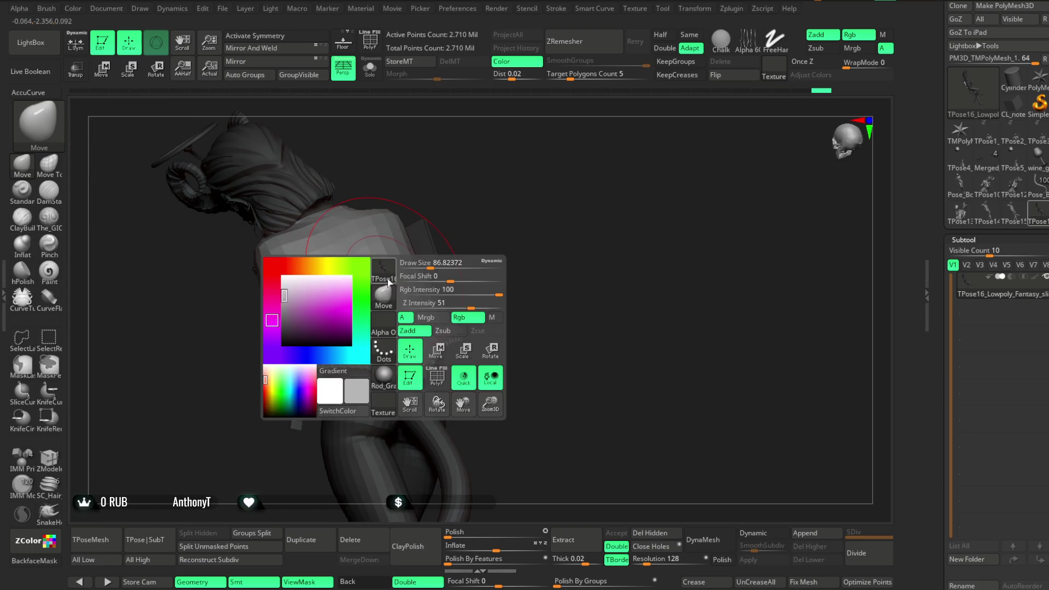
left_click_drag(481, 271, 432, 270)
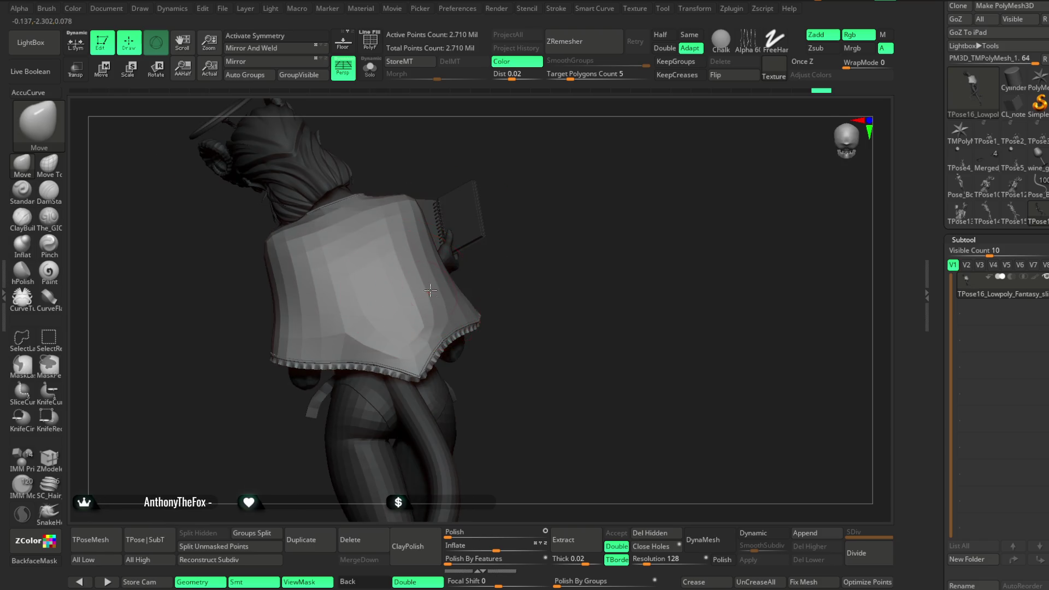
right_click_drag(401, 294, 443, 300)
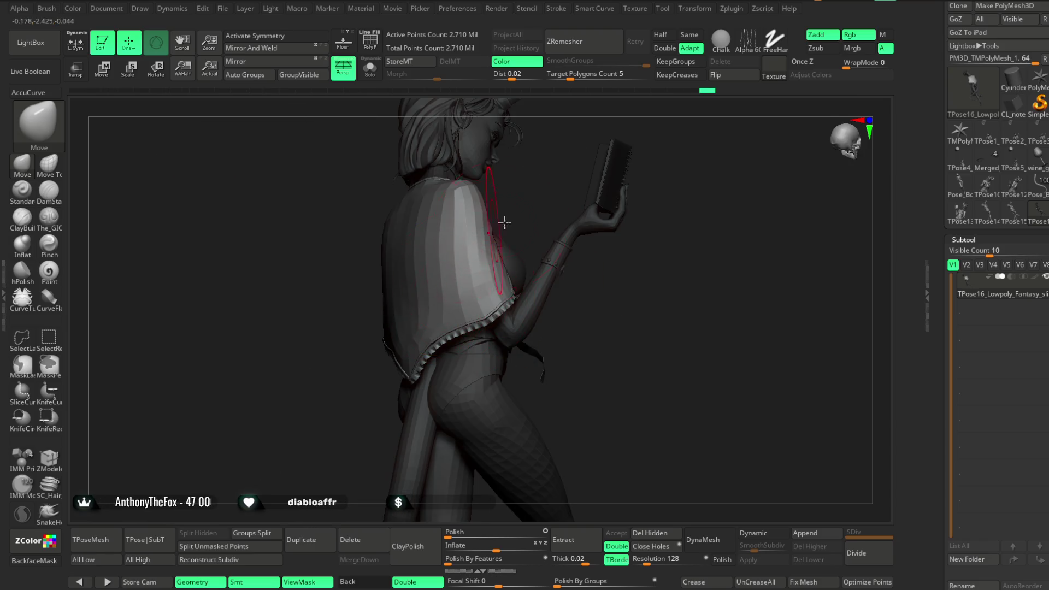
right_click_drag(503, 222, 439, 253)
mouse_move(342, 362)
right_mouse_down()
mouse_move(513, 231)
mouse_move(517, 316)
mouse_move(463, 298)
mouse_move(480, 317)
right_mouse_up()
key("space")
key("space")
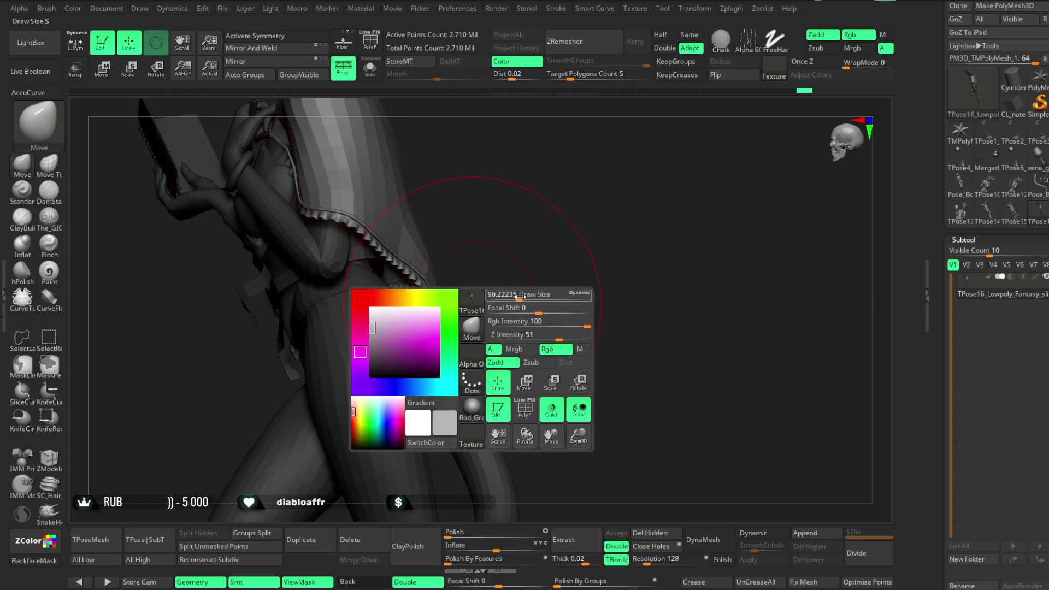
mouse_move(480, 295)
right_mouse_down()
mouse_move(375, 300)
mouse_move(435, 320)
right_mouse_up()
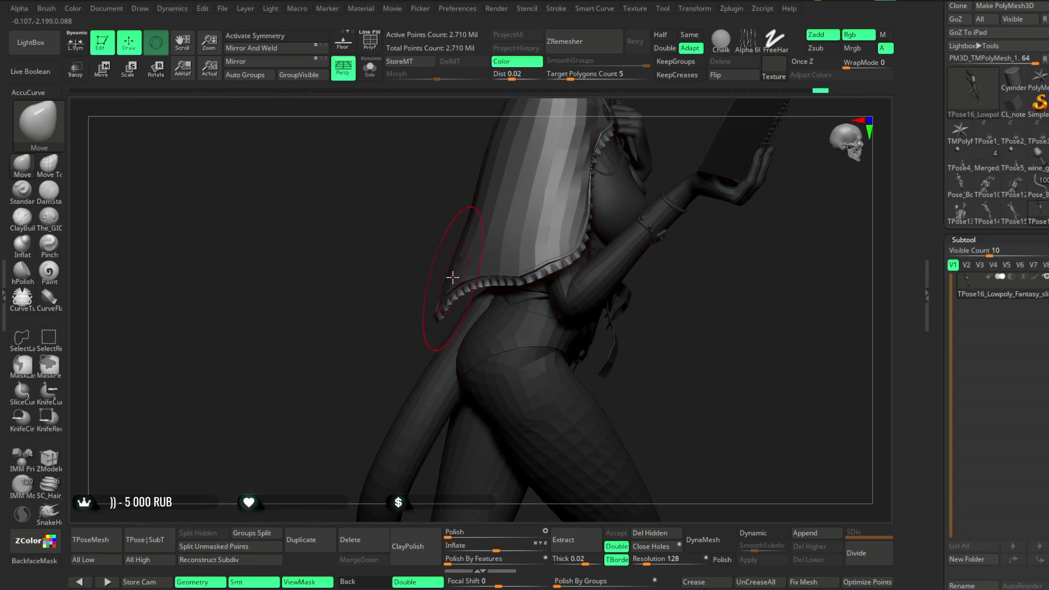
mouse_move(453, 277)
right_mouse_down()
mouse_move(556, 197)
mouse_move(461, 323)
mouse_move(526, 297)
mouse_move(541, 250)
mouse_move(492, 339)
right_mouse_up()
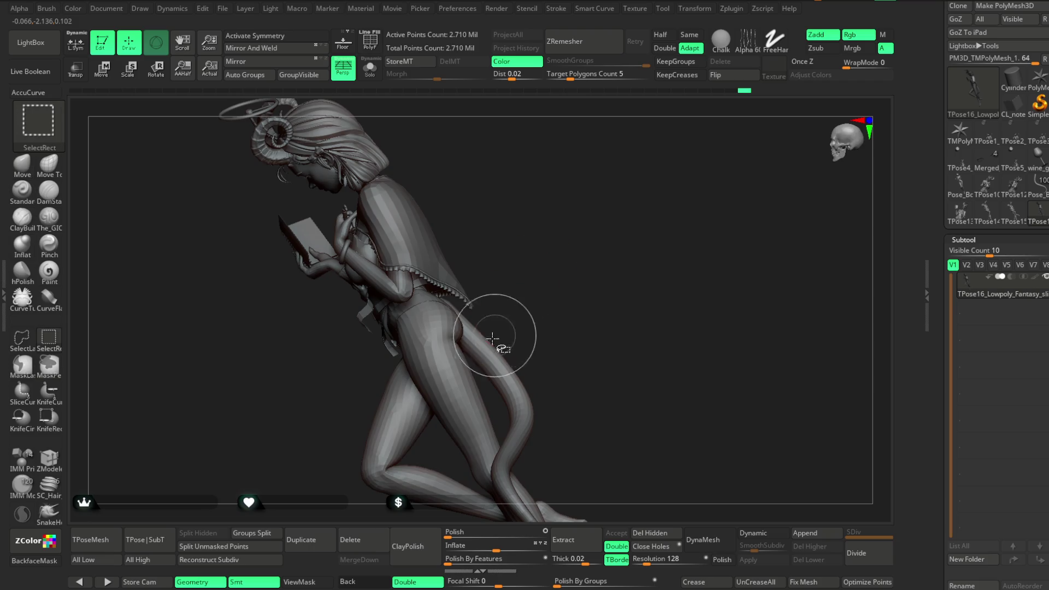
Step: Mask the whole body except the tail, back on the Move brush, and zoom to the hips
left_click(492, 339, "ctrl+shift")
left_click(520, 293, "ctrl")
left_click(527, 281, "ctrl+shift")
left_click(530, 273, "ctrl")
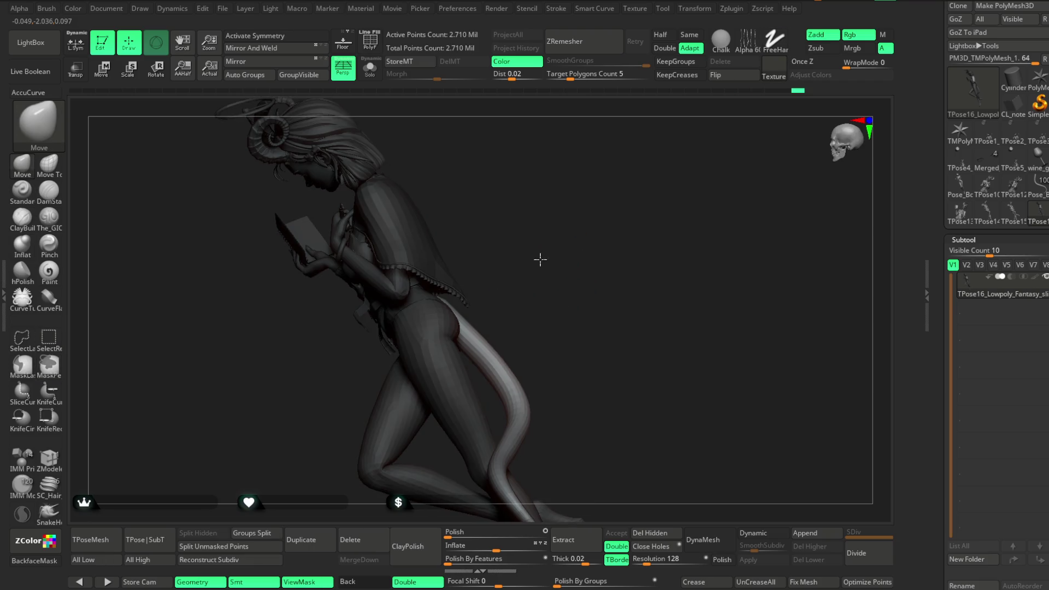
right_click_drag(540, 260, 536, 297)
right_click(535, 297)
mouse_move(538, 199)
right_mouse_down()
mouse_move(461, 310)
mouse_move(509, 241)
mouse_move(520, 305)
right_mouse_up()
mouse_move(492, 347)
right_mouse_down()
mouse_move(520, 264)
mouse_move(527, 300)
right_mouse_up()
right_click(540, 268)
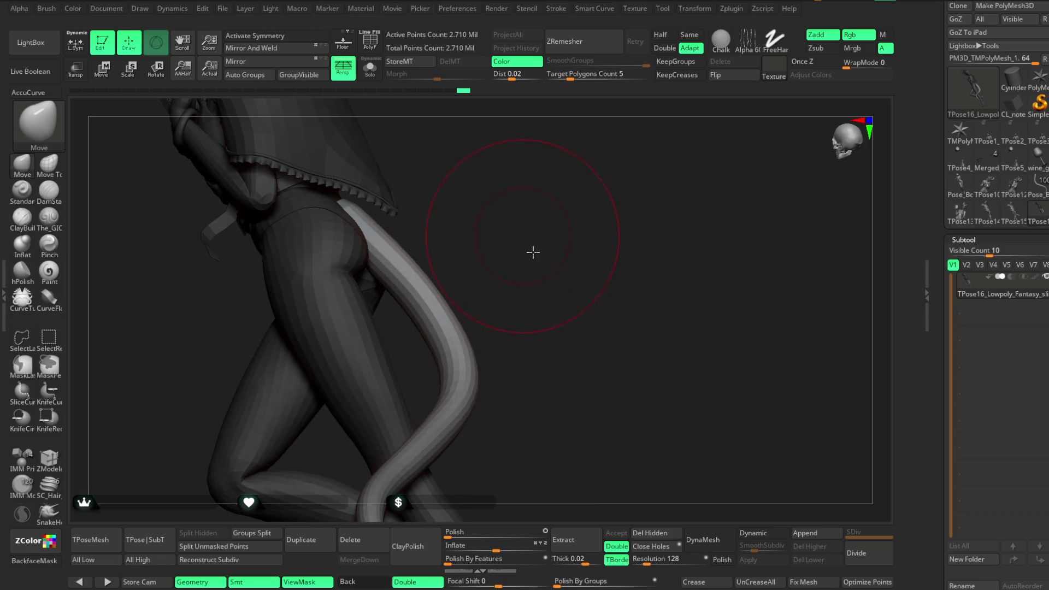
Step: Pull the tail into position behind the legs, raising Draw Size to 136
right_click_drag(468, 251, 474, 362)
right_click_drag(491, 264, 432, 302)
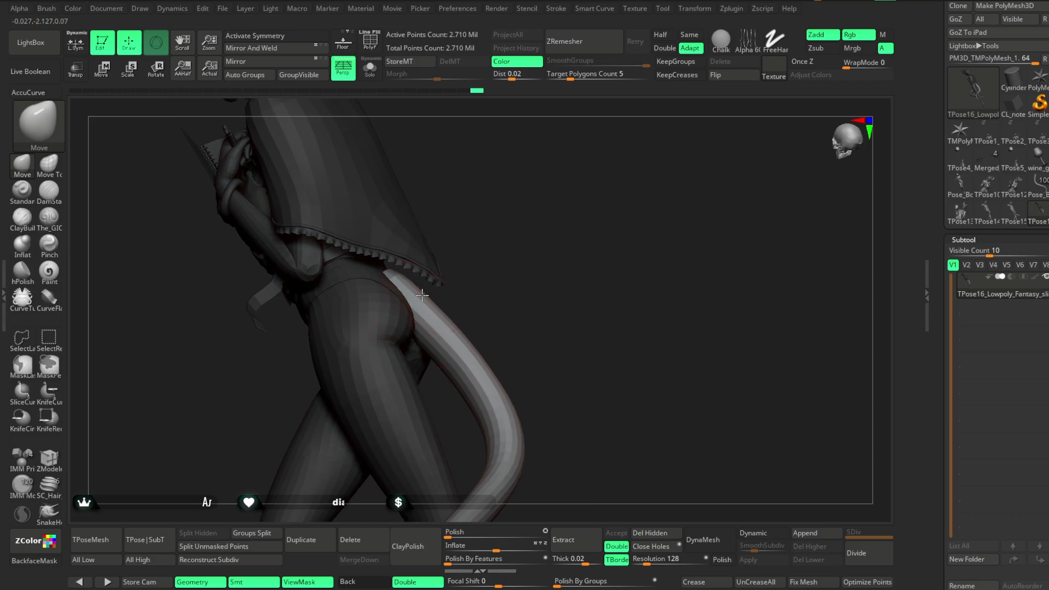
mouse_move(525, 290)
right_mouse_down()
mouse_move(403, 306)
mouse_move(413, 364)
mouse_move(419, 304)
mouse_move(491, 312)
mouse_move(550, 269)
mouse_move(531, 273)
mouse_move(532, 243)
mouse_move(430, 318)
right_mouse_up()
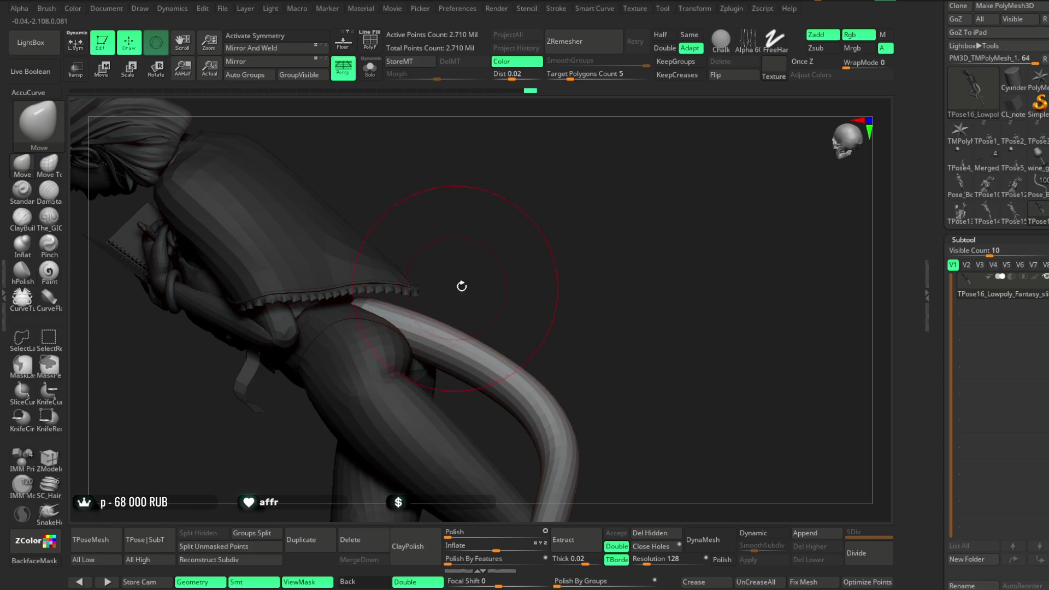
mouse_move(486, 337)
right_mouse_down()
mouse_move(510, 297)
mouse_move(502, 352)
mouse_move(510, 274)
mouse_move(535, 215)
mouse_move(649, 204)
mouse_move(553, 228)
mouse_move(515, 204)
mouse_move(539, 234)
right_mouse_up()
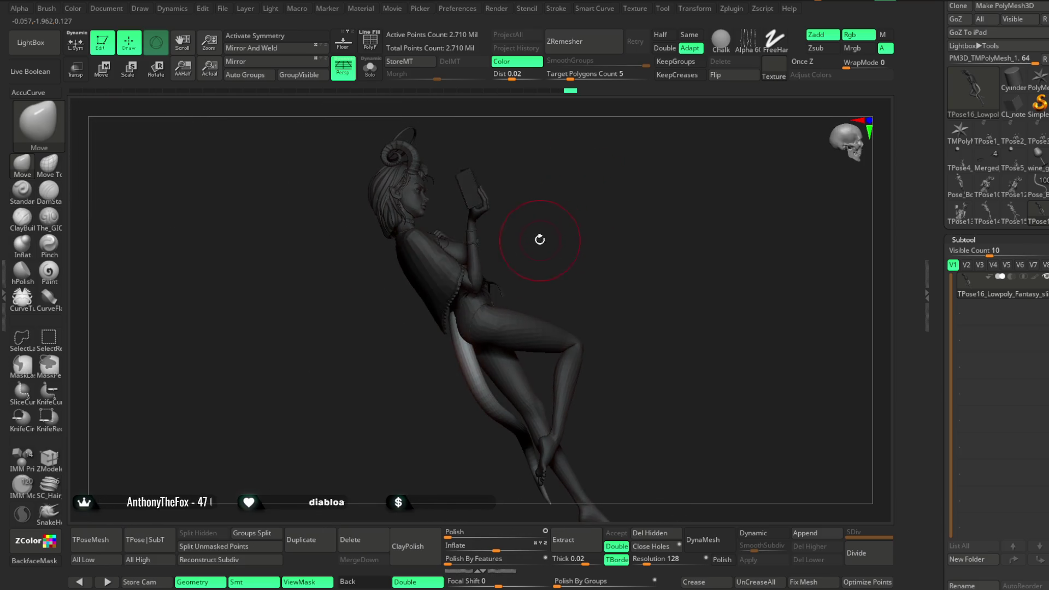
key("space")
left_click_drag(568, 227, 592, 228)
mouse_move(591, 228)
right_mouse_down()
mouse_move(618, 187)
mouse_move(575, 215)
mouse_move(491, 306)
right_mouse_up()
mouse_move(449, 366)
right_mouse_down()
mouse_move(508, 280)
mouse_move(482, 318)
mouse_move(515, 238)
right_mouse_up()
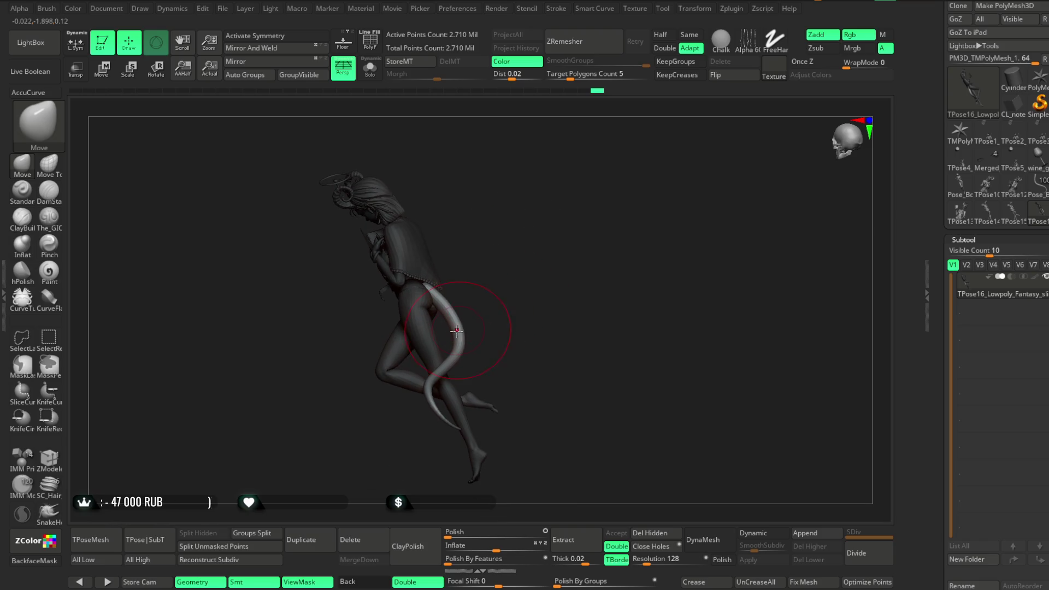
mouse_move(505, 277)
right_mouse_down()
mouse_move(546, 246)
mouse_move(536, 206)
mouse_move(593, 237)
mouse_move(453, 175)
right_mouse_up()
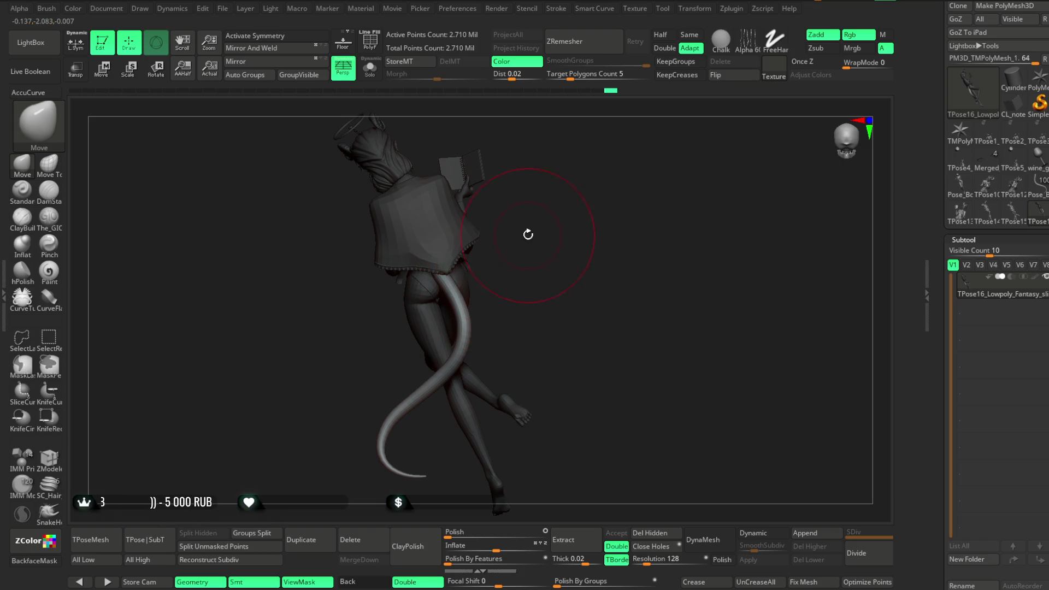
right_click_drag(463, 234, 447, 278, "ctrl")
mouse_move(417, 232)
right_mouse_down("ctrl")
mouse_move(441, 253)
mouse_move(604, 251)
mouse_move(575, 358)
right_mouse_up("ctrl")
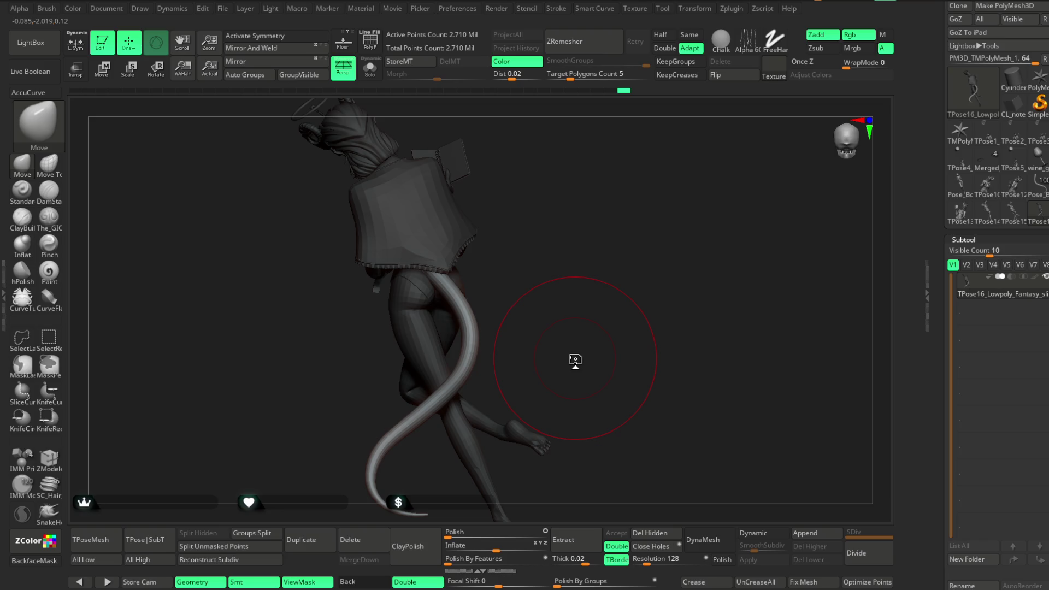
Step: Shrink the Move brush and bend the tail into a long curve beside the crossed legs
mouse_move(565, 295)
right_mouse_down()
mouse_move(585, 240)
mouse_move(552, 316)
right_mouse_up()
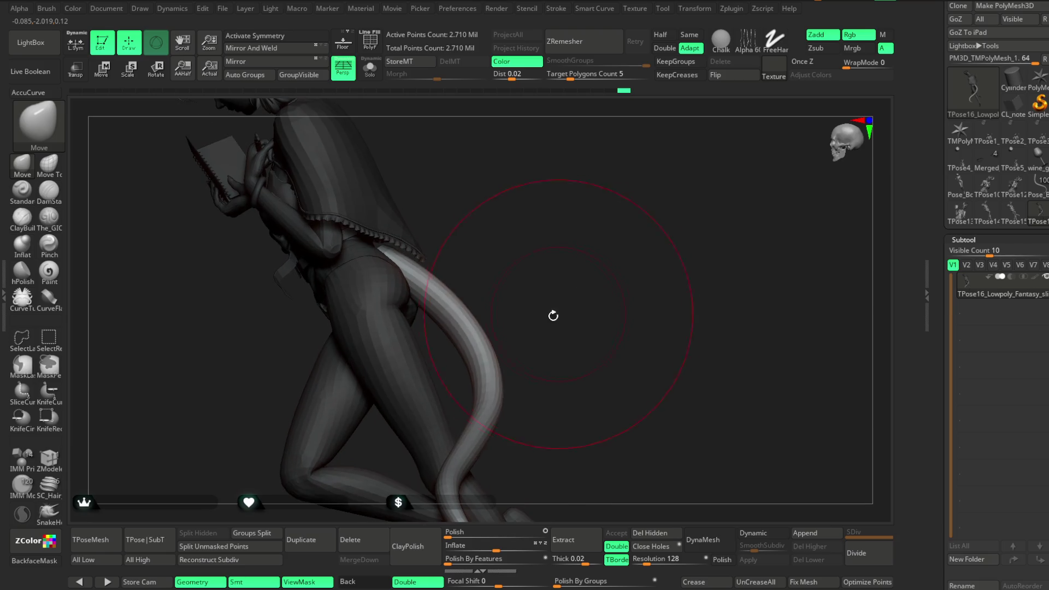
right_click_drag(546, 266, 548, 270)
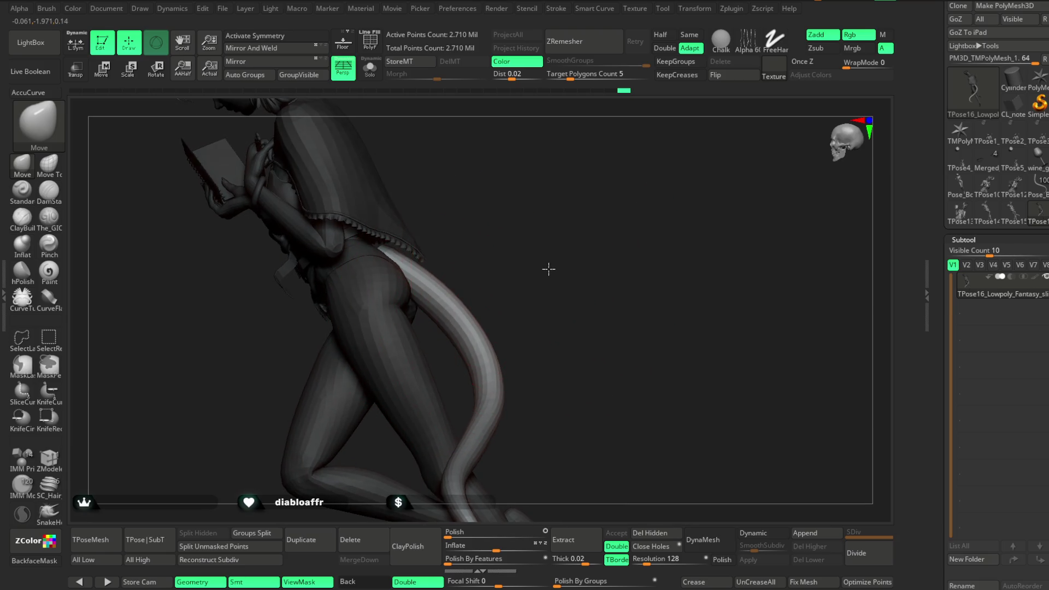
right_click(594, 255)
left_click_drag(594, 254, 579, 255)
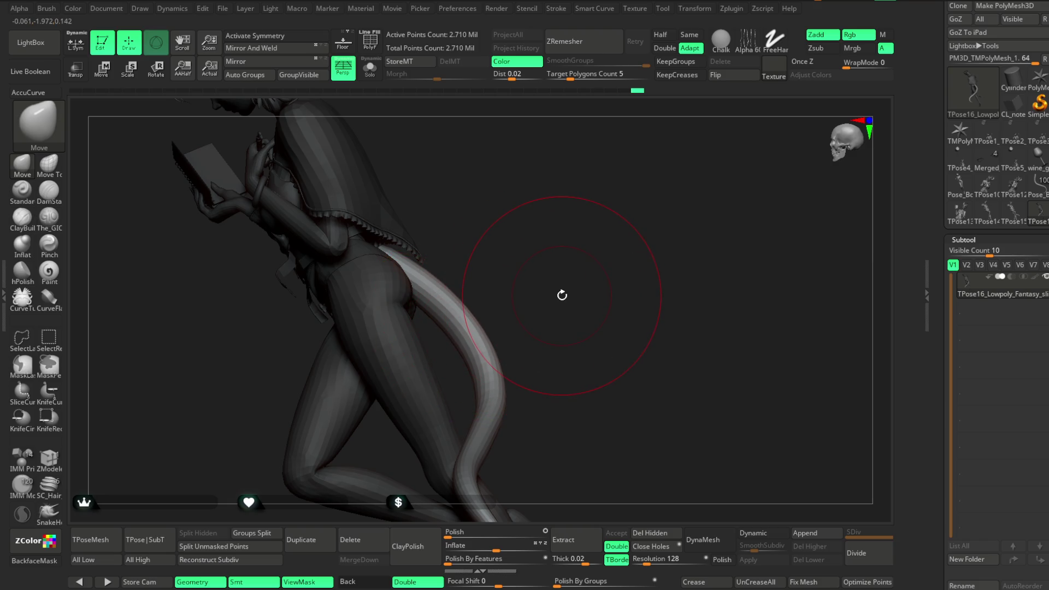
mouse_move(561, 298)
left_mouse_down()
mouse_move(562, 288)
mouse_move(436, 257)
left_mouse_up()
mouse_move(547, 289)
left_mouse_down()
mouse_move(510, 325)
mouse_move(544, 265)
left_mouse_up()
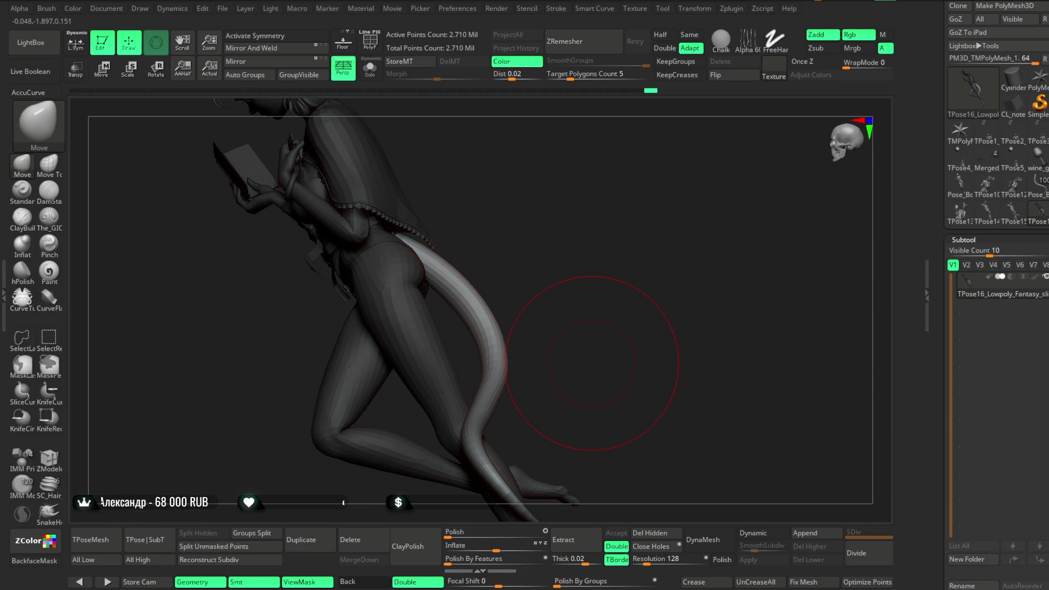
mouse_move(629, 356)
left_mouse_down()
mouse_move(714, 351)
mouse_move(733, 328)
mouse_move(679, 262)
mouse_move(663, 262)
mouse_move(680, 269)
left_mouse_up()
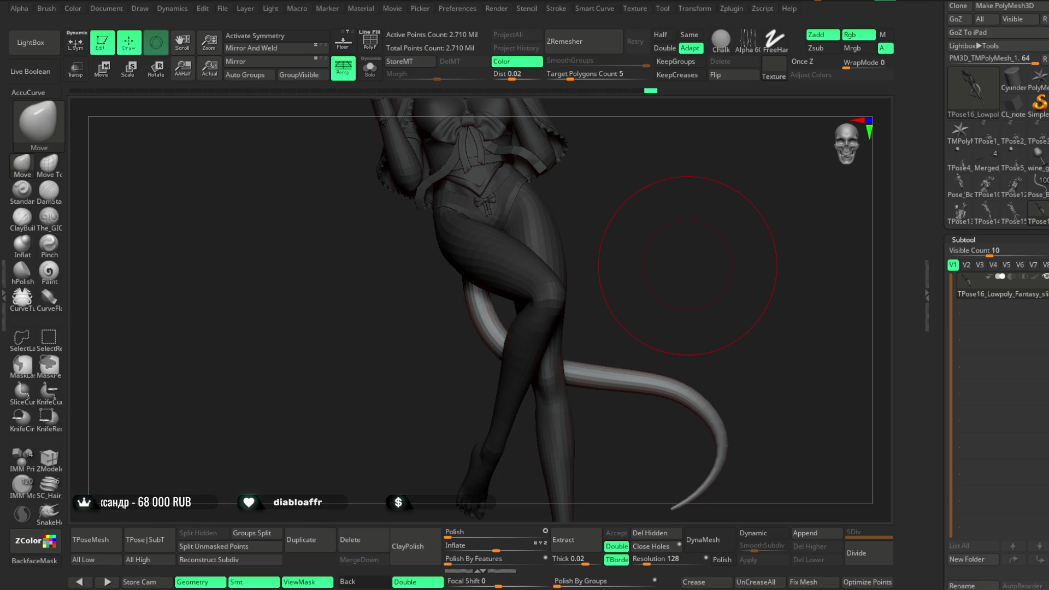
Step: Review the whole figure from back, side and front, then run TPose|SubT
left_click_drag(650, 194, 754, 186)
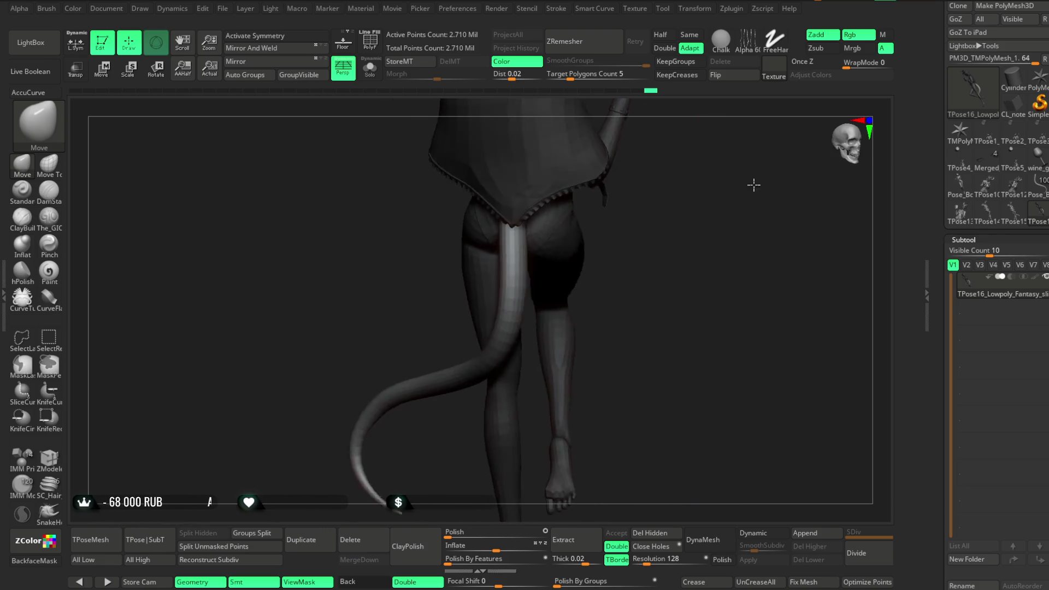
mouse_move(753, 186)
left_mouse_down()
mouse_move(654, 221)
mouse_move(669, 193)
left_mouse_up()
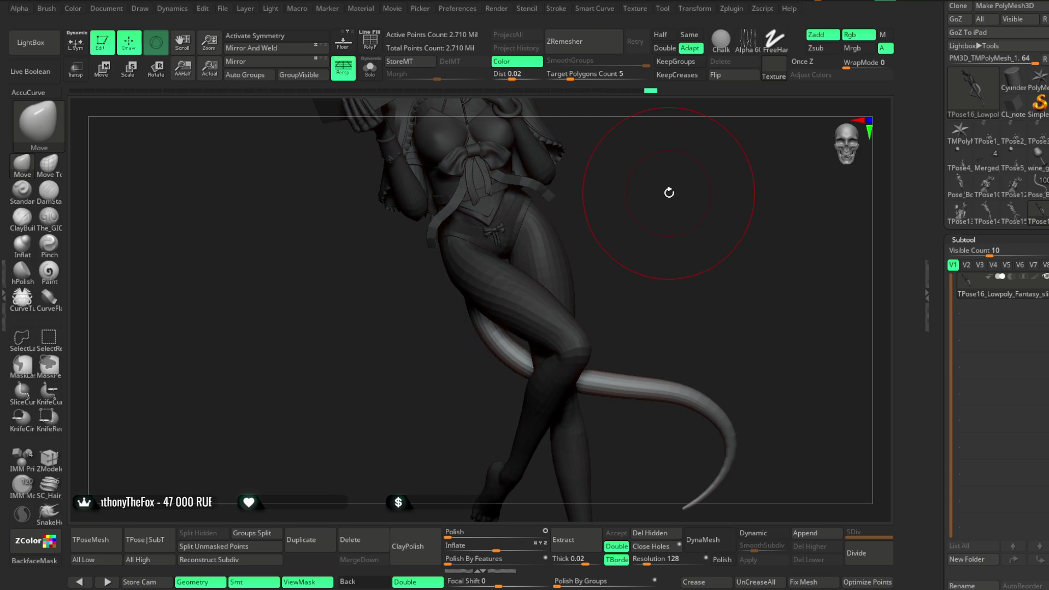
mouse_move(667, 196)
left_mouse_down()
mouse_move(580, 234)
mouse_move(604, 241)
left_mouse_up()
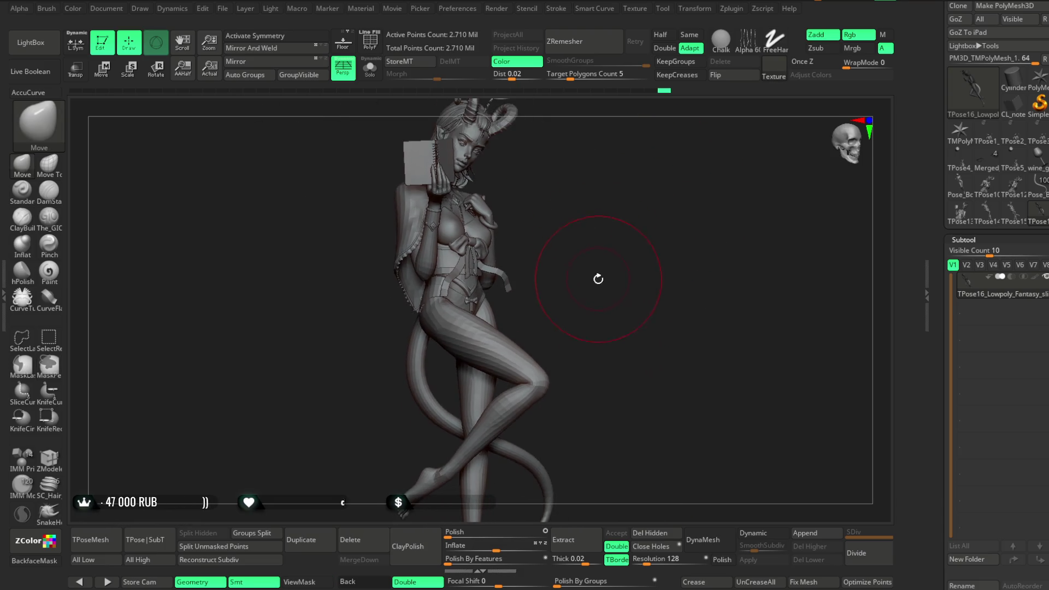
left_click_drag(627, 252, 578, 251)
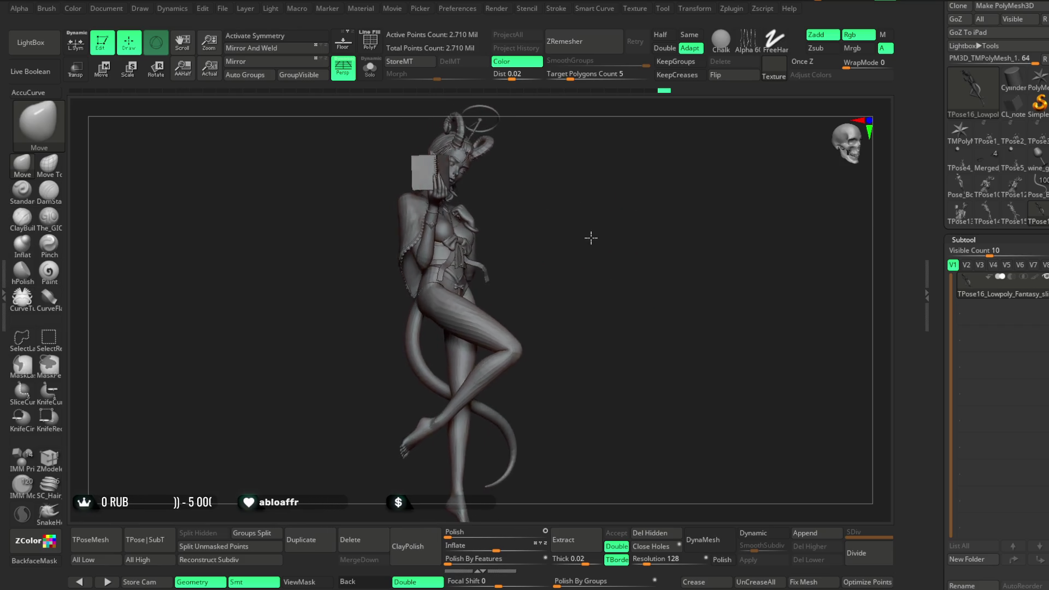
left_click(163, 539)
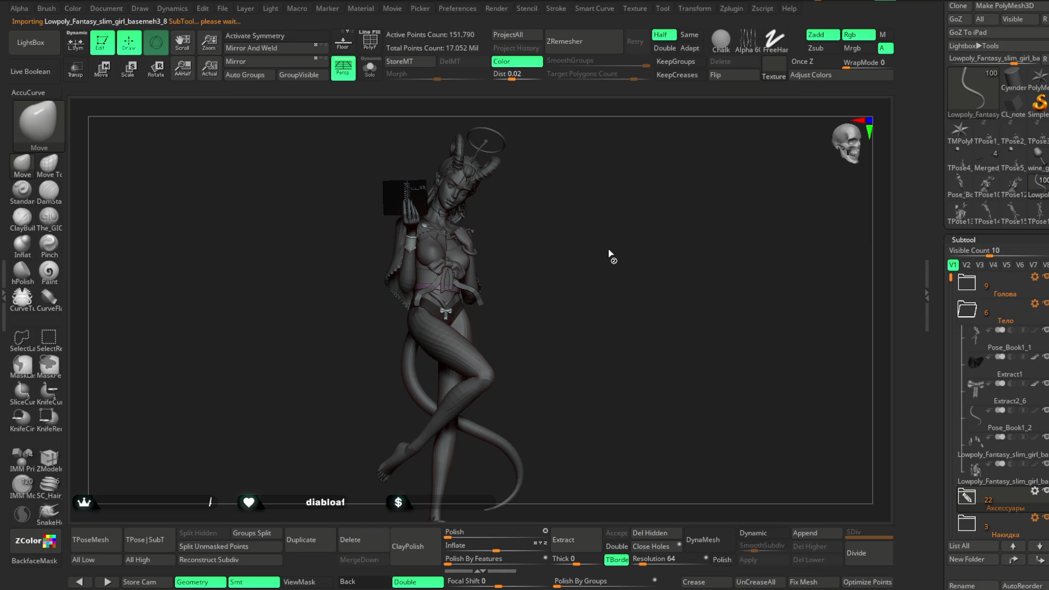
Step: Rotate the lower leg at the knee with a Transpose Rotate line, then return to Draw mode
left_click(158, 46)
left_click(158, 46)
left_click_drag(426, 244, 350, 250)
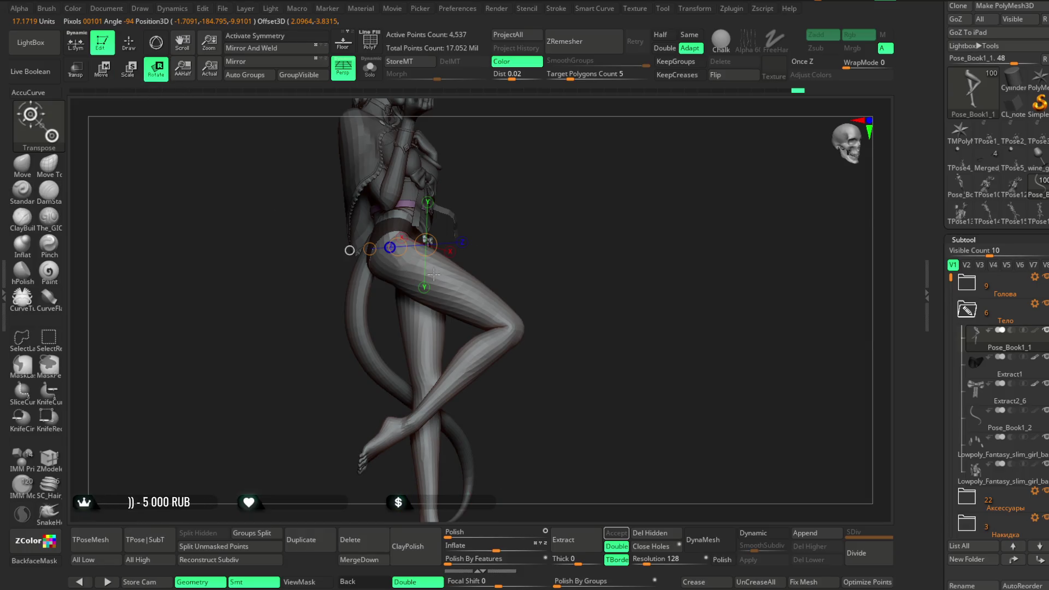
left_click_drag(529, 243, 552, 245)
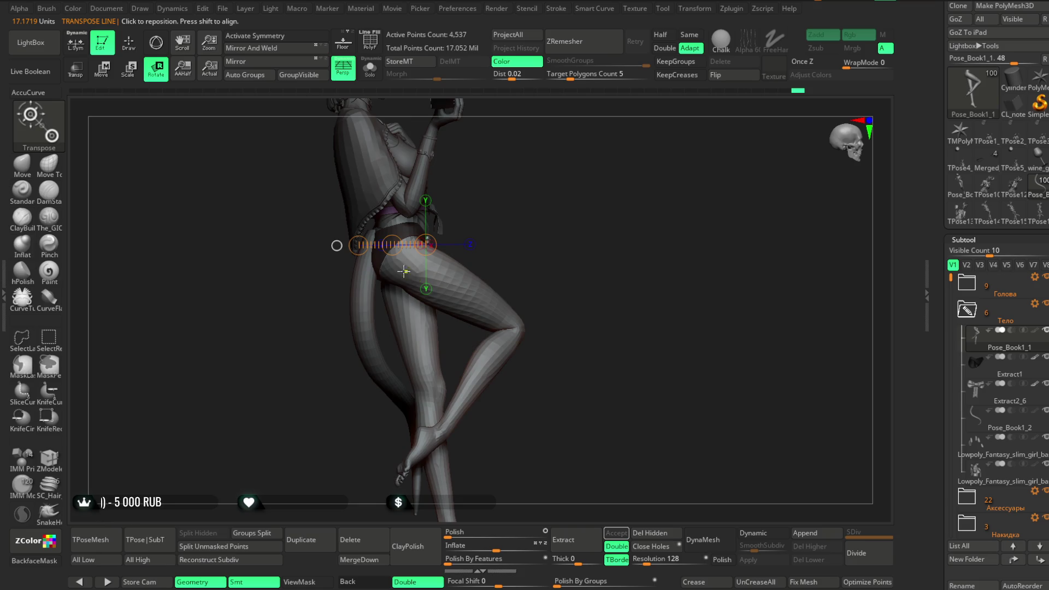
mouse_move(405, 263)
left_mouse_down()
mouse_move(438, 280)
mouse_move(430, 266)
left_mouse_up()
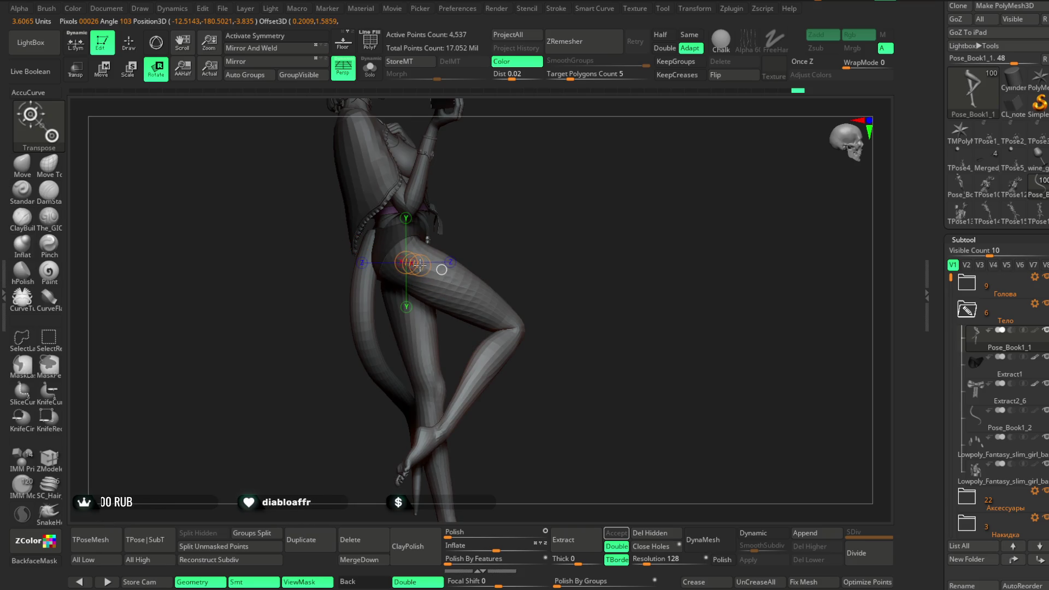
mouse_move(449, 244)
left_mouse_down()
mouse_move(477, 279)
mouse_move(431, 274)
mouse_move(477, 295)
left_mouse_up()
left_click_drag(573, 235, 569, 227)
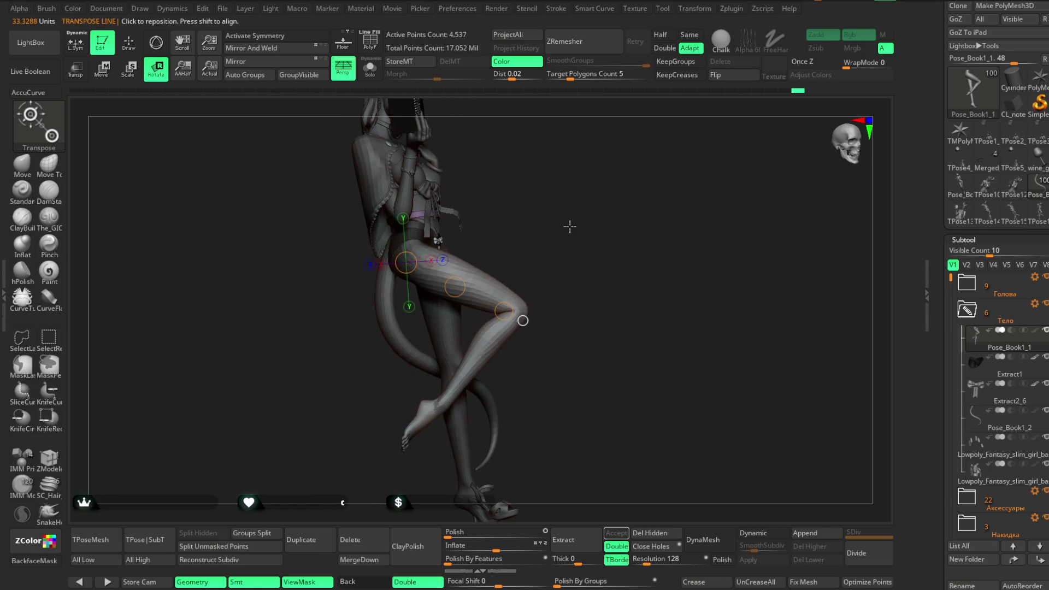
left_click_drag(506, 310, 513, 293)
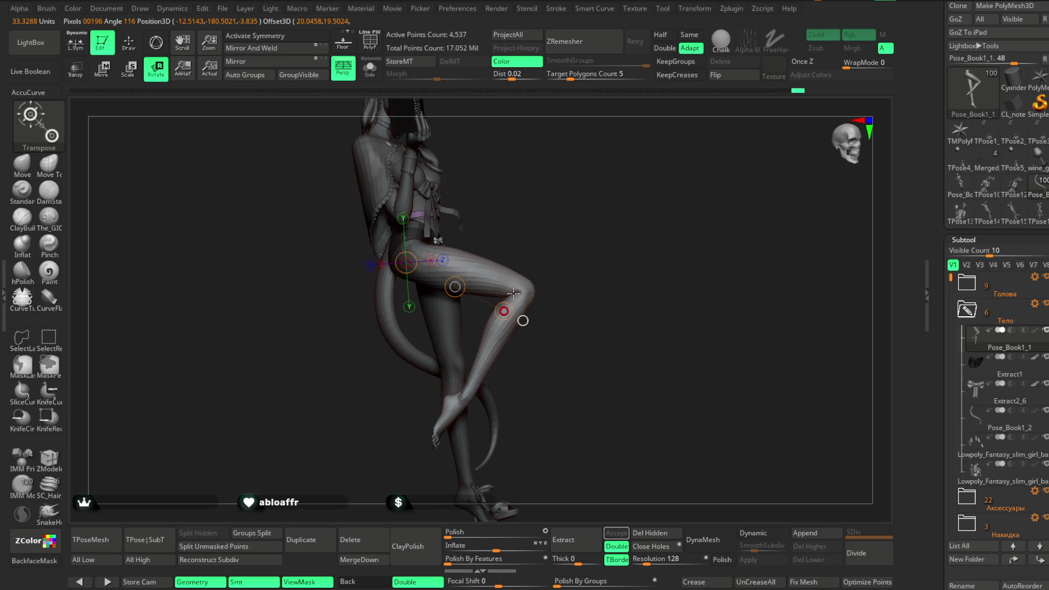
mouse_move(541, 230)
left_mouse_down()
mouse_move(500, 206)
mouse_move(545, 206)
mouse_move(526, 224)
mouse_move(536, 227)
mouse_move(491, 234)
mouse_move(540, 240)
mouse_move(535, 263)
mouse_move(480, 210)
left_mouse_up()
key("q")
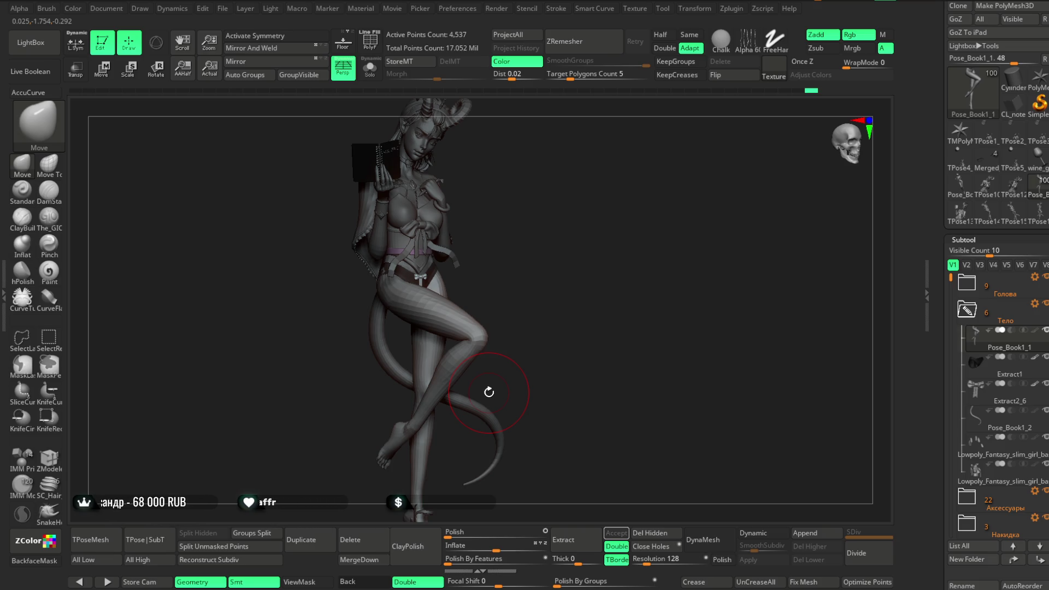
Step: Save the posed demon-girl project with Ctrl+S from the File menu
mouse_move(517, 286)
left_mouse_down()
mouse_move(498, 277)
mouse_move(539, 283)
mouse_move(540, 274)
left_mouse_up()
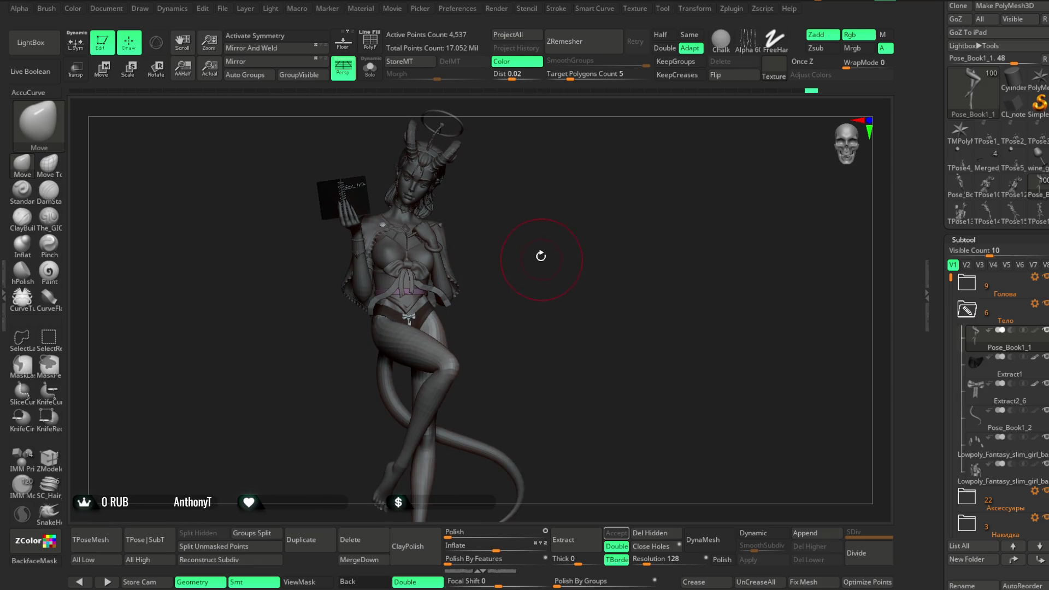
left_click(224, 9)
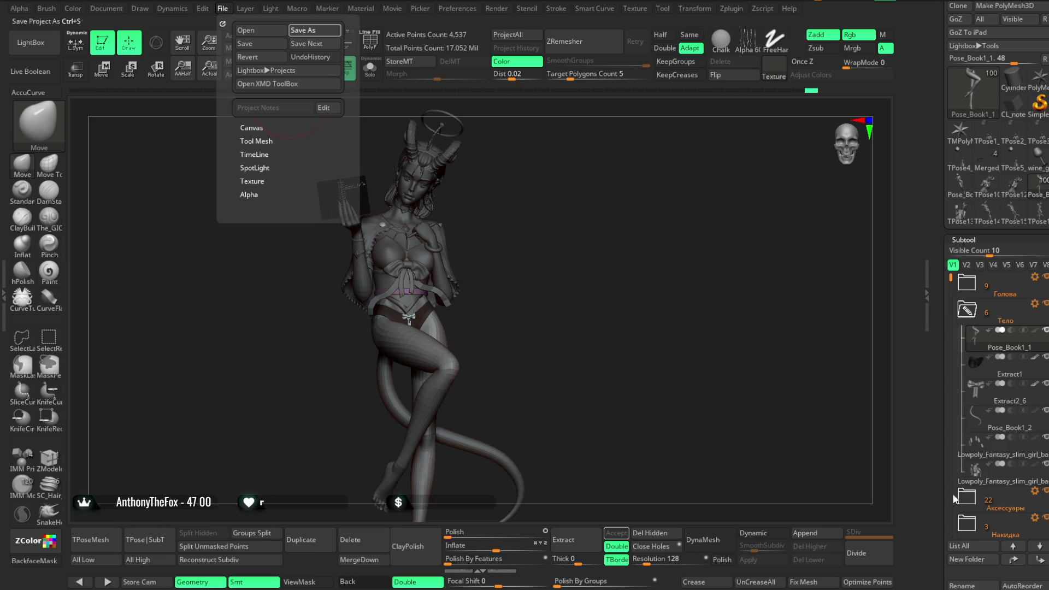
key("ctrl+s")
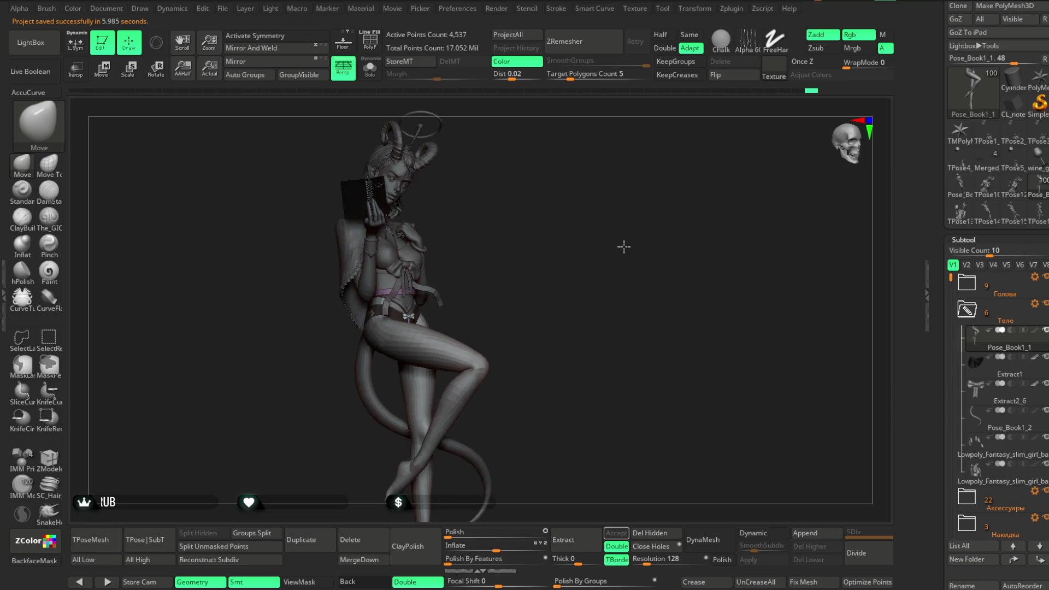
Step: Save the project a second time, then merge all subtools into one TPoseMesh
mouse_move(599, 246)
left_mouse_down()
mouse_move(635, 242)
mouse_move(552, 265)
mouse_move(590, 215)
mouse_move(568, 224)
mouse_move(555, 251)
mouse_move(590, 228)
mouse_move(637, 235)
mouse_move(559, 265)
mouse_move(555, 253)
mouse_move(564, 304)
mouse_move(577, 262)
mouse_move(569, 229)
mouse_move(632, 229)
mouse_move(480, 240)
mouse_move(561, 240)
left_mouse_up()
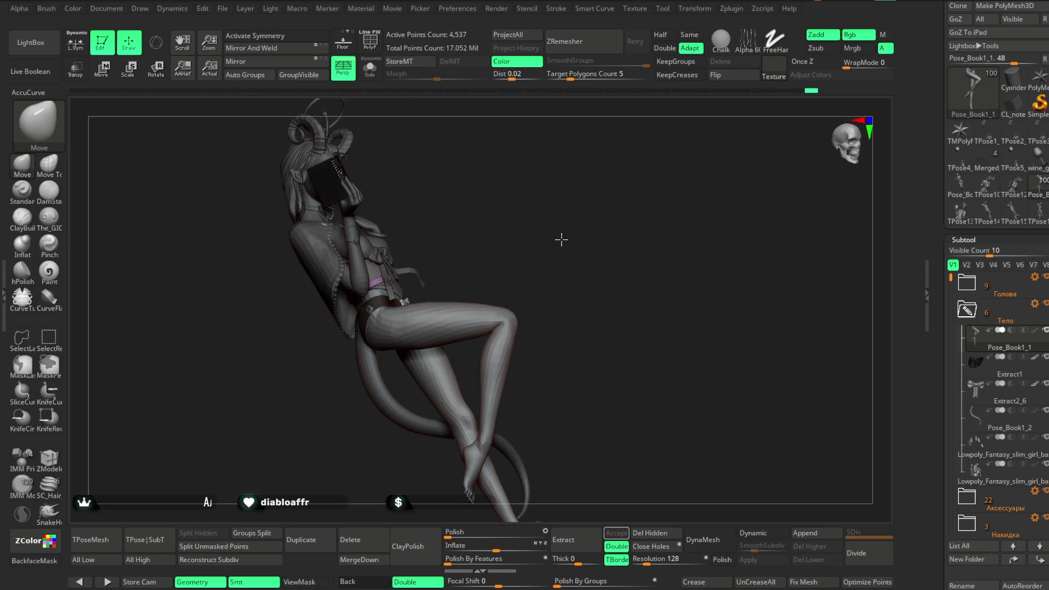
left_click(223, 10)
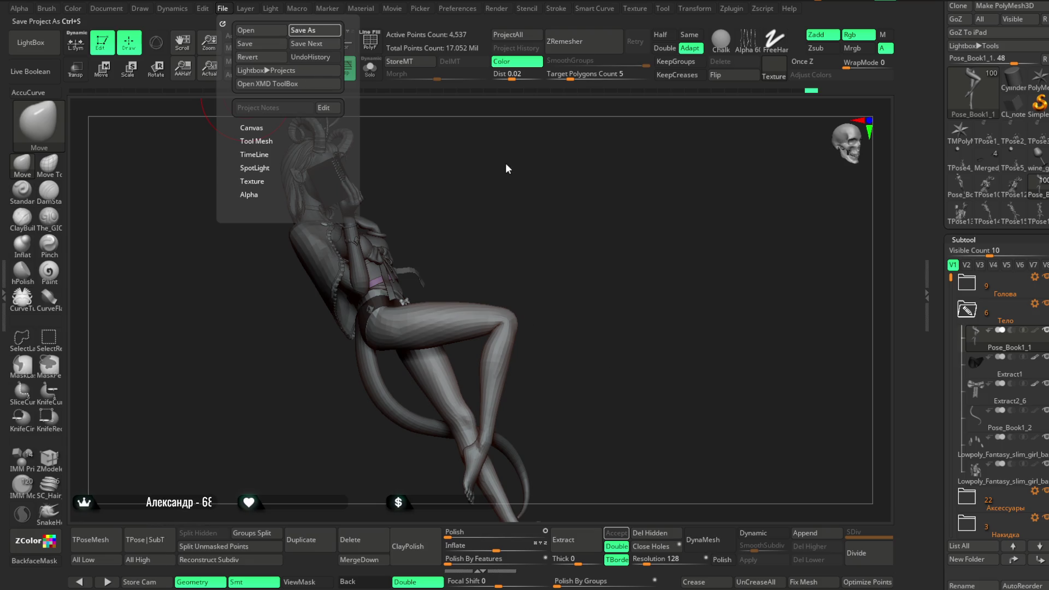
key("ctrl+s")
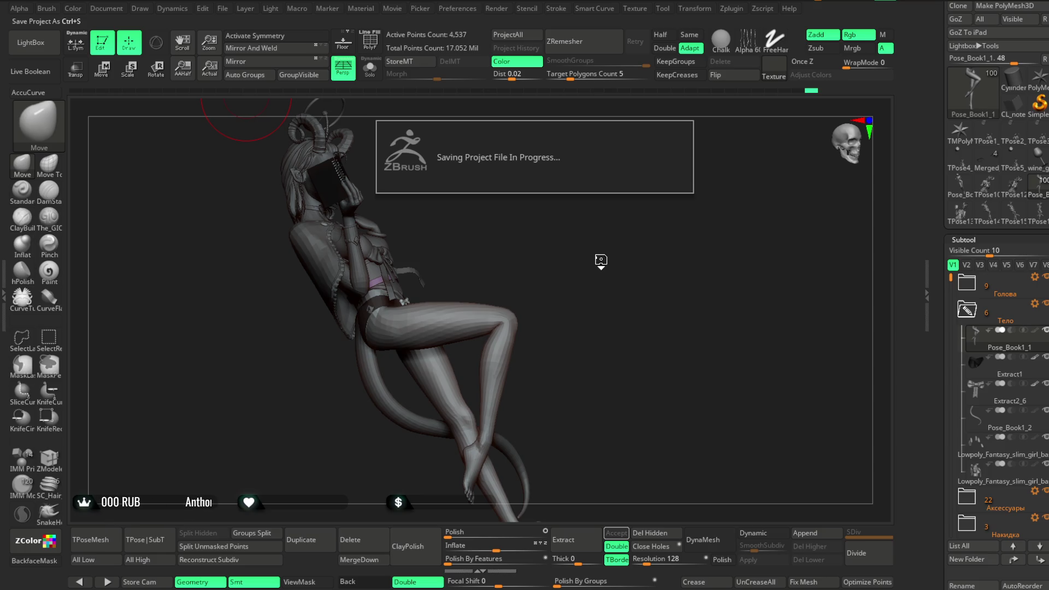
mouse_move(601, 257)
left_mouse_down()
mouse_move(614, 234)
mouse_move(676, 241)
left_mouse_up()
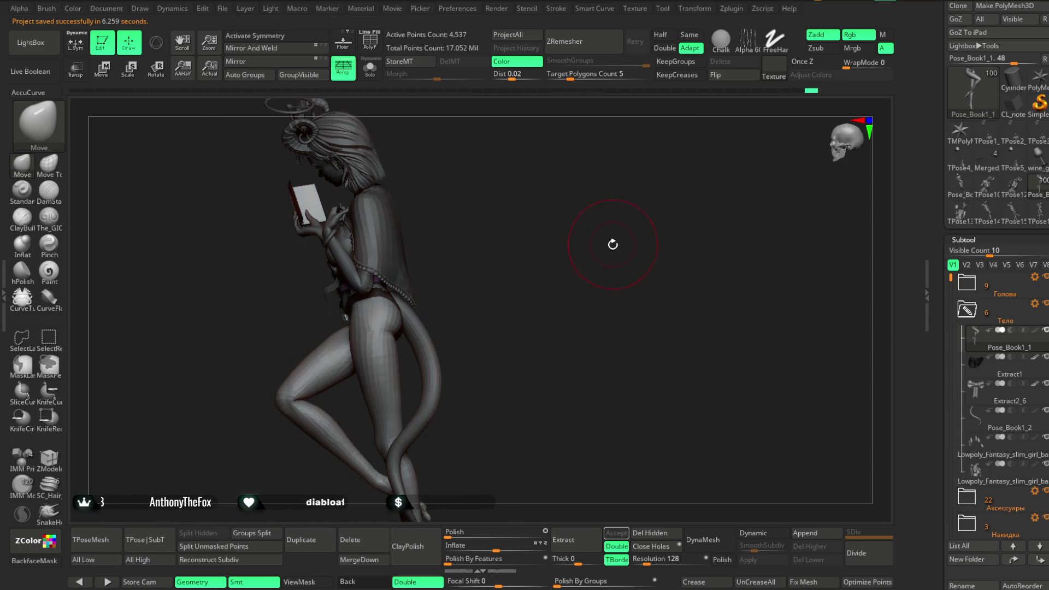
left_click(155, 546)
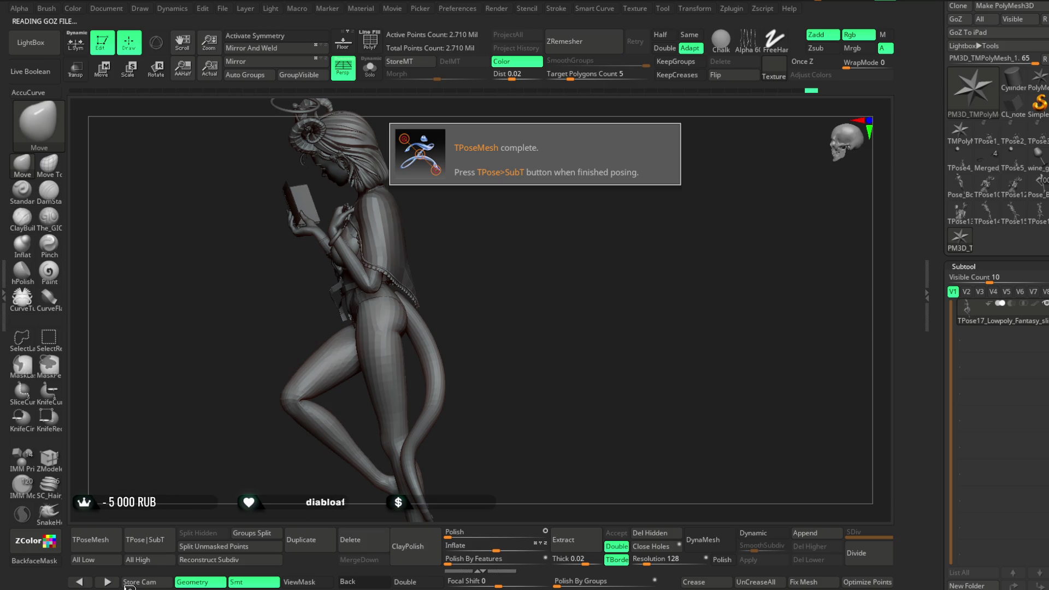
Step: Orbit around the merged TPose17 posing mesh to inspect the whole figure
mouse_move(537, 286)
left_mouse_down()
mouse_move(579, 230)
mouse_move(564, 262)
mouse_move(592, 356)
mouse_move(499, 300)
left_mouse_up()
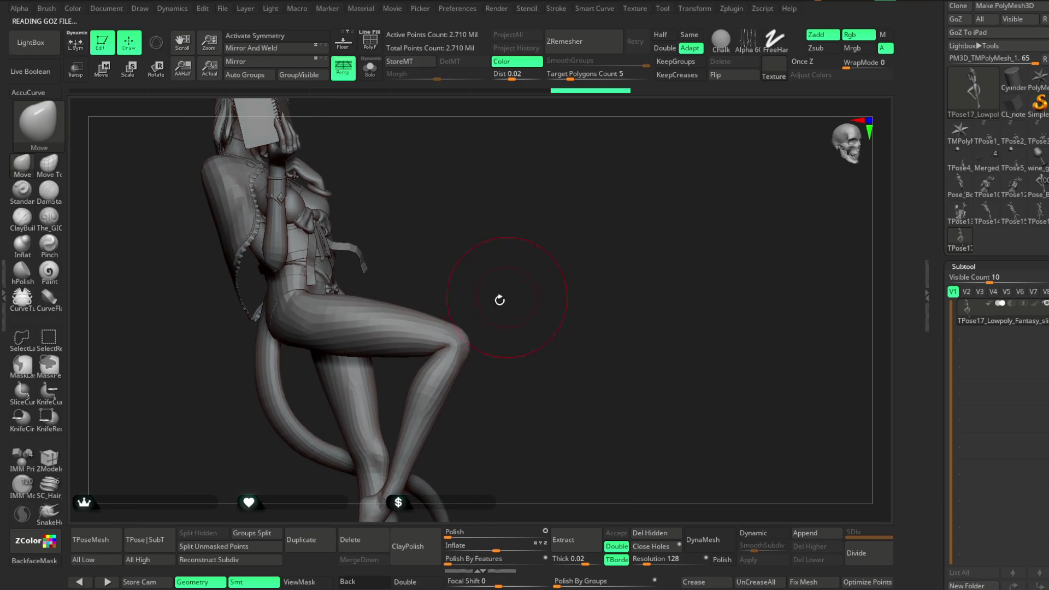
left_click(419, 573)
left_click_drag(485, 264, 370, 350)
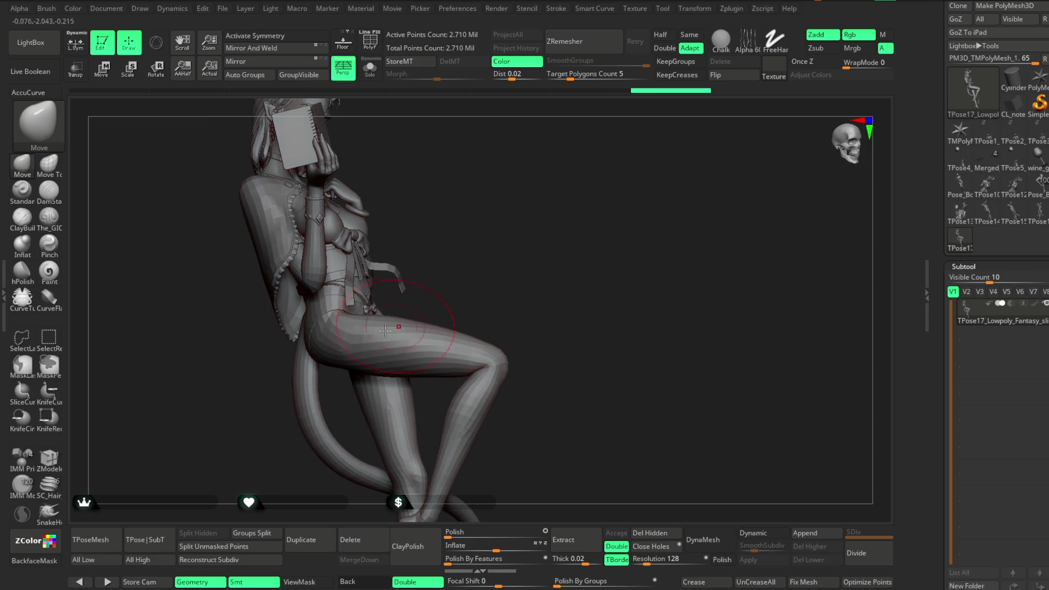
left_click(381, 330, "ctrl+shift")
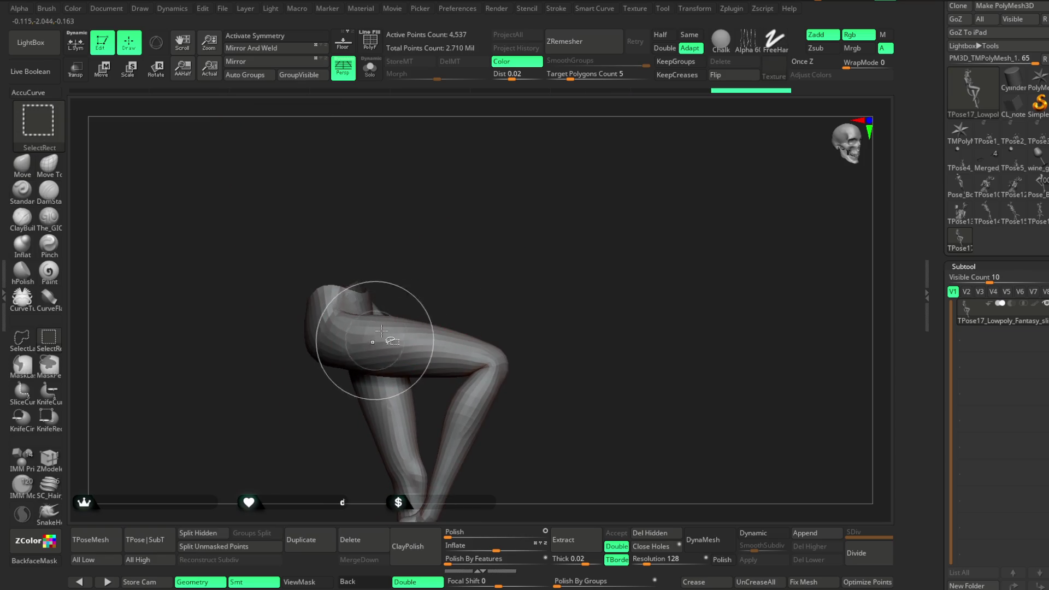
left_click(446, 269, "ctrl+shift")
mouse_move(466, 251)
left_mouse_down()
mouse_move(488, 220)
mouse_move(494, 252)
mouse_move(452, 260)
mouse_move(443, 275)
left_mouse_up()
key("space")
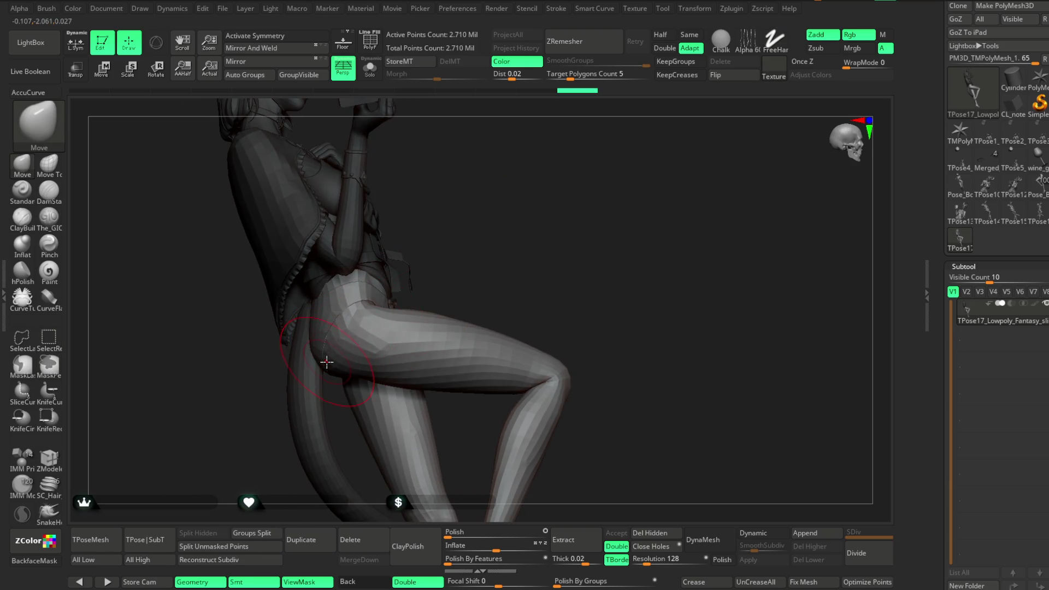
mouse_move(460, 238)
left_mouse_down()
mouse_move(480, 218)
mouse_move(438, 251)
left_mouse_up()
key("space")
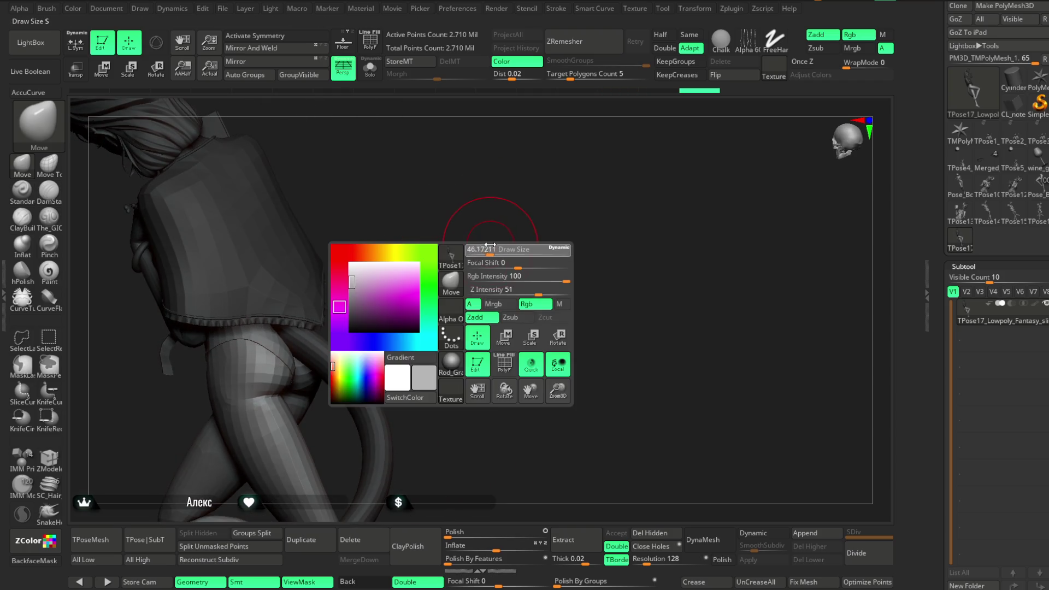
left_click(278, 327, "ctrl+shift")
left_click(403, 270, "ctrl+shift")
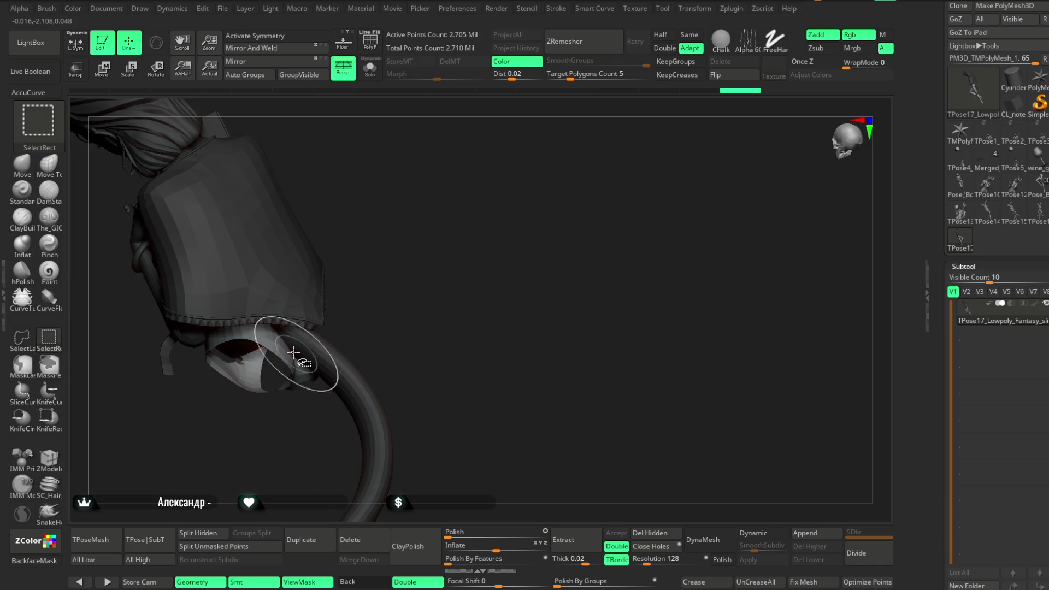
left_click(407, 253, "ctrl+shift")
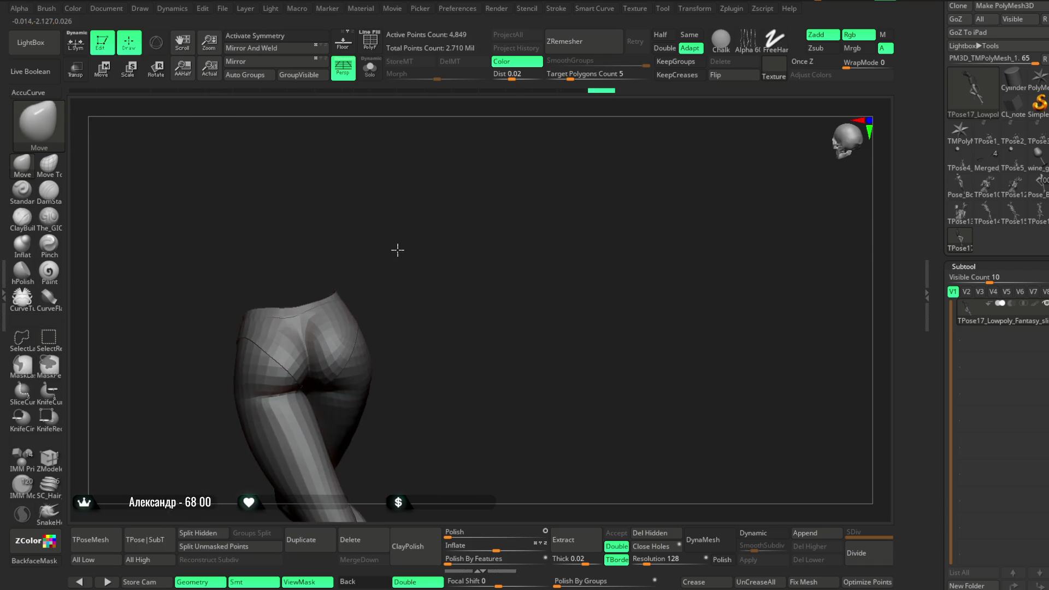
mouse_move(418, 226)
left_mouse_down()
mouse_move(408, 280)
mouse_move(345, 377)
left_mouse_up()
mouse_move(346, 319)
left_mouse_down()
mouse_move(317, 269)
mouse_move(355, 313)
mouse_move(349, 302)
mouse_move(410, 236)
mouse_move(359, 315)
mouse_move(418, 240)
mouse_move(409, 274)
mouse_move(454, 260)
mouse_move(473, 217)
mouse_move(361, 331)
mouse_move(435, 257)
mouse_move(406, 315)
mouse_move(427, 309)
left_mouse_up()
key("space")
left_click_drag(465, 247, 486, 235)
mouse_move(525, 216)
left_mouse_down()
mouse_move(419, 268)
mouse_move(443, 263)
mouse_move(421, 312)
left_mouse_up()
mouse_move(490, 243)
left_mouse_down()
mouse_move(484, 175)
mouse_move(562, 164)
mouse_move(521, 204)
left_mouse_up()
mouse_move(488, 240)
left_mouse_down()
mouse_move(498, 243)
mouse_move(431, 278)
left_mouse_up()
key("space")
left_click_drag(516, 222, 530, 199)
left_click_drag(423, 269, 492, 218)
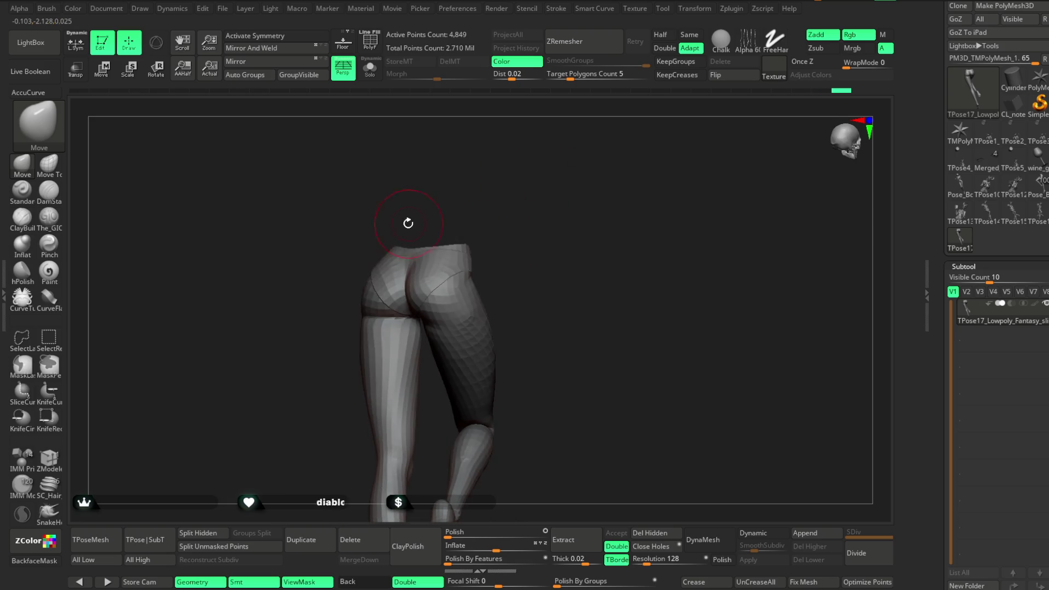
left_click(513, 187, "ctrl+shift")
mouse_move(520, 187)
left_mouse_down()
mouse_move(533, 169)
mouse_move(447, 207)
mouse_move(536, 182)
mouse_move(551, 190)
mouse_move(515, 192)
mouse_move(534, 145)
mouse_move(536, 195)
left_mouse_up()
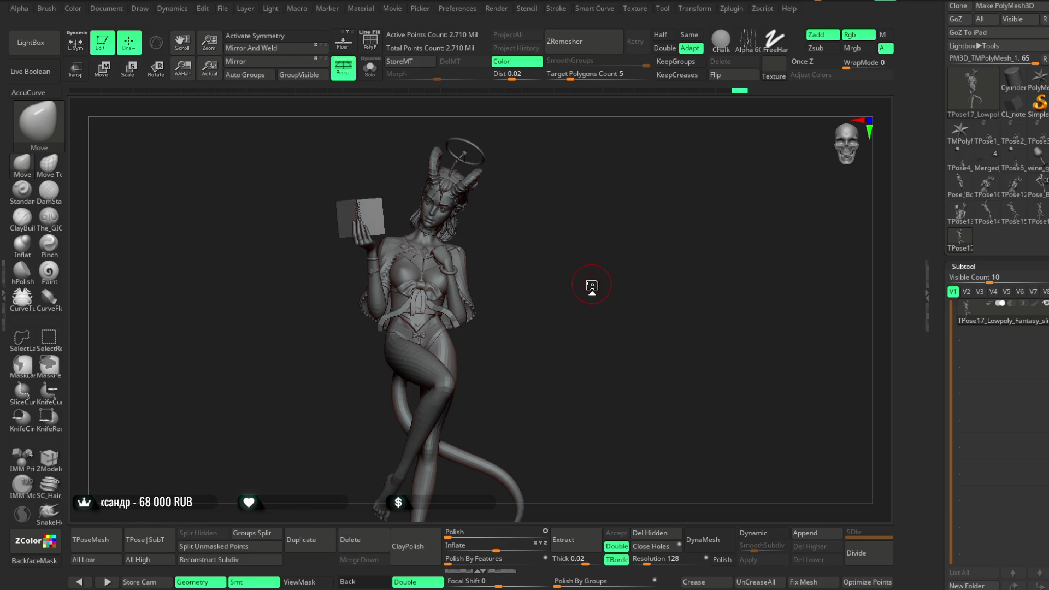
Step: Isolate the legs polygroup, unhide the full figure, and enlarge the brush Draw Size
mouse_move(549, 258)
left_mouse_down()
mouse_move(570, 307)
mouse_move(480, 295)
left_mouse_up()
left_click(494, 314, "ctrl+shift")
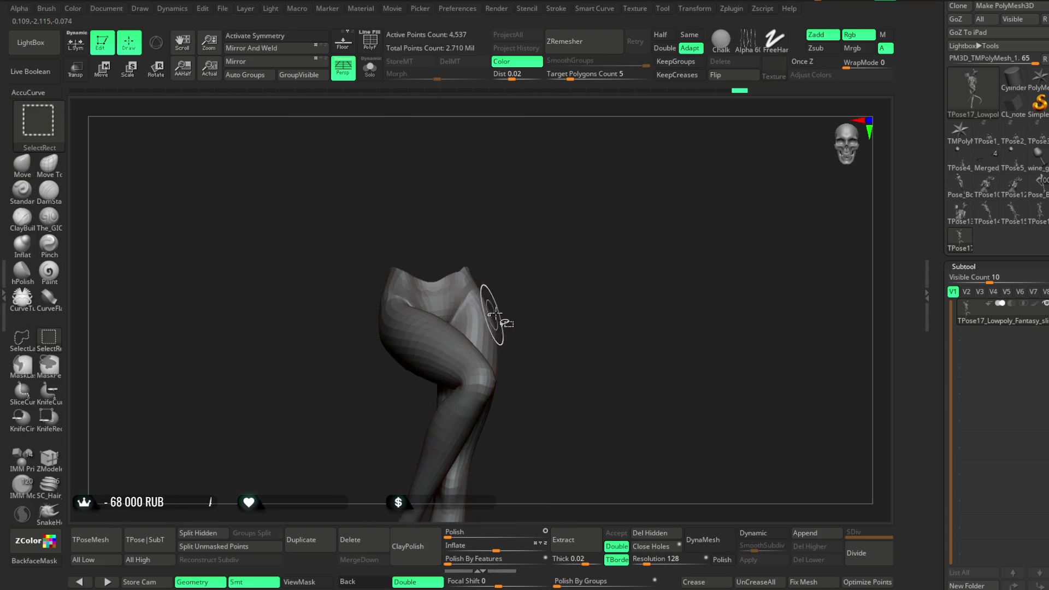
left_click(538, 321, "ctrl+shift")
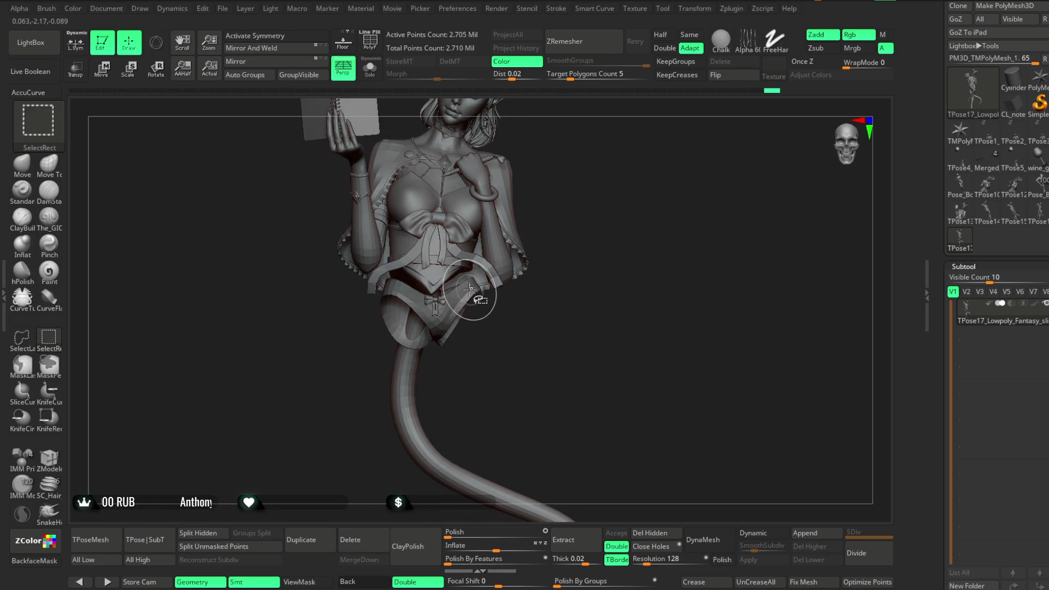
left_click(552, 306, "ctrl+shift")
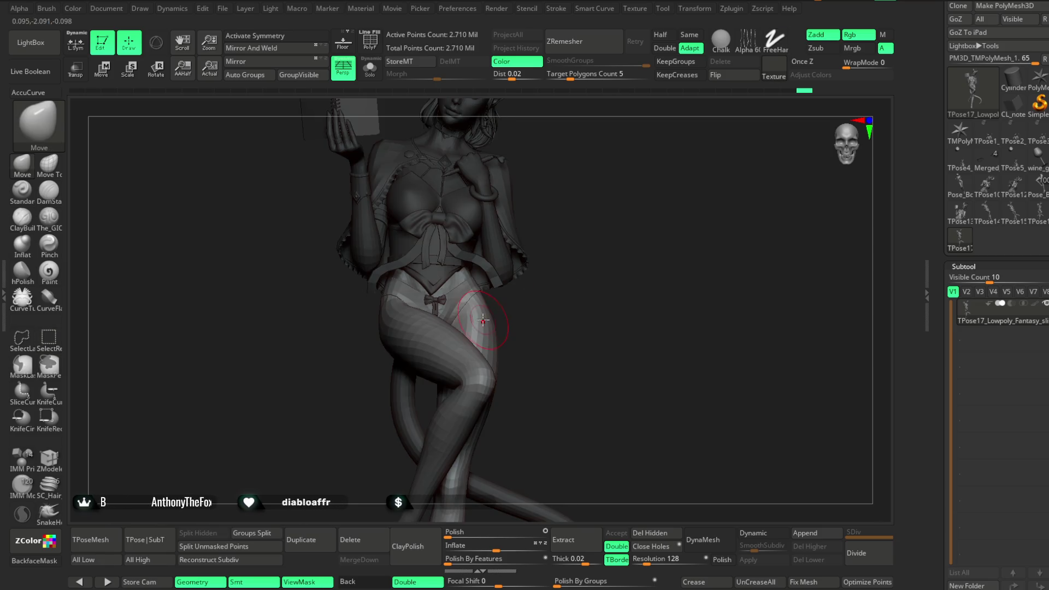
key("space")
mouse_move(517, 314)
left_mouse_down()
mouse_move(533, 311)
mouse_move(402, 331)
left_mouse_up()
Step: Inspect the hips, legs and tail from rear, side and front angles
right_click_drag(389, 335, 450, 307)
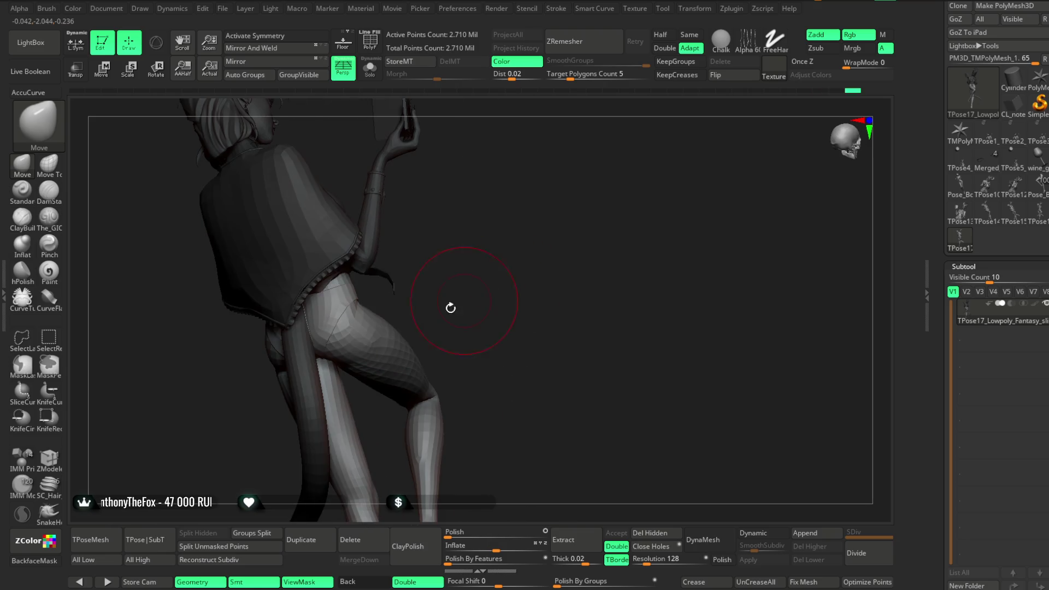
right_click_drag(372, 323, 445, 298)
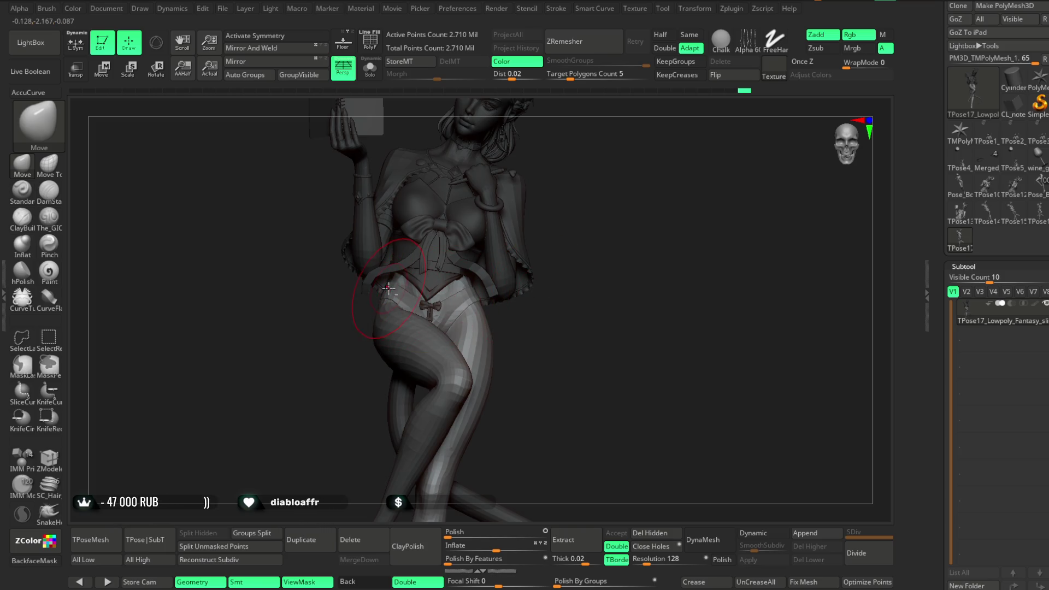
right_click_drag(525, 329, 482, 308)
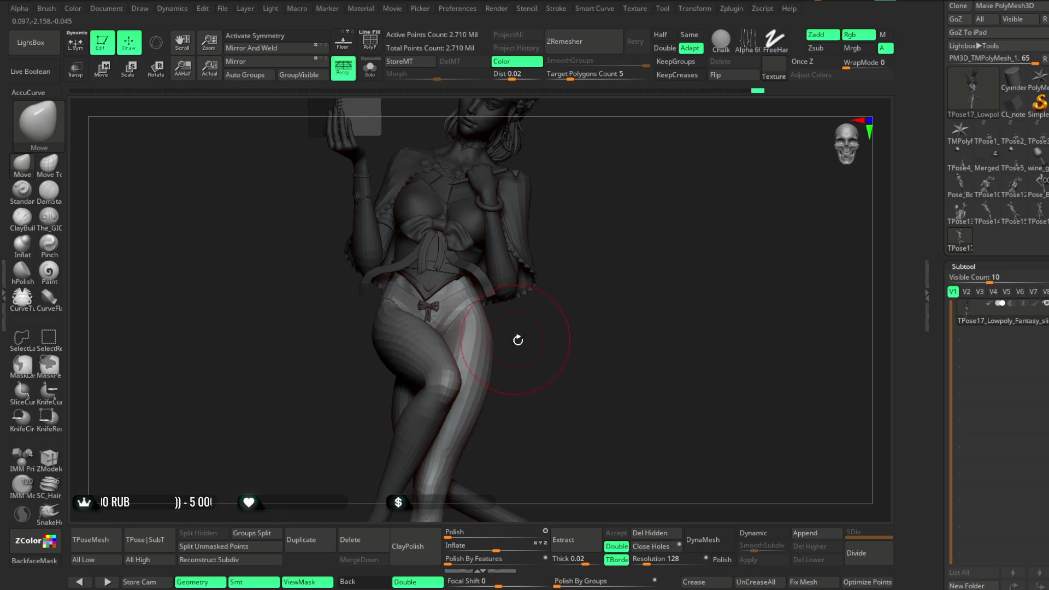
right_click_drag(583, 307, 508, 300, "alt")
mouse_move(574, 350)
right_mouse_down("alt")
mouse_move(570, 334)
mouse_move(518, 376)
mouse_move(596, 313)
mouse_move(543, 278)
mouse_move(578, 298)
right_mouse_up("alt")
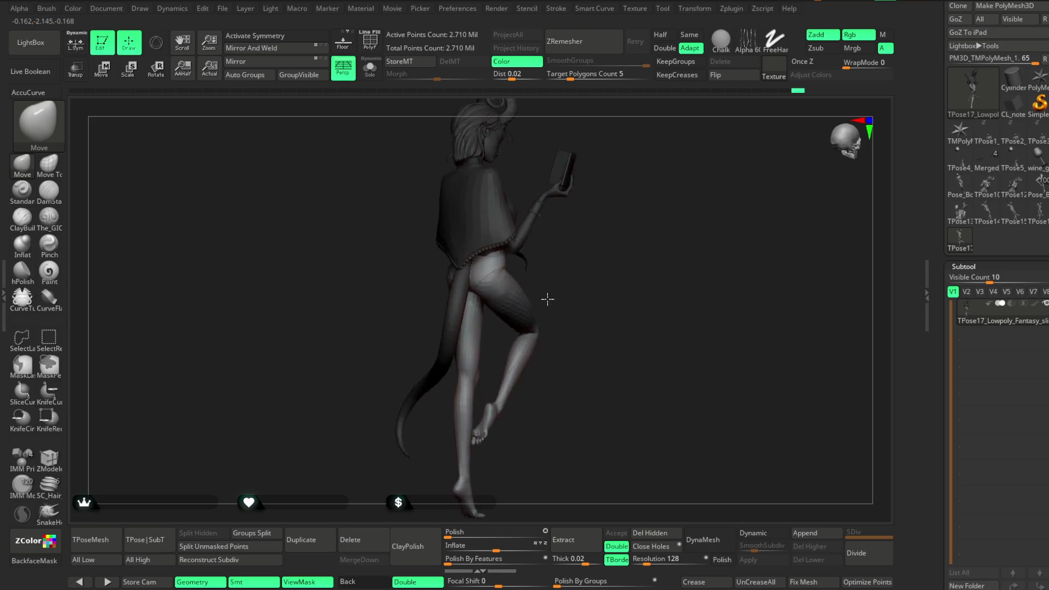
mouse_move(577, 299)
right_mouse_down()
mouse_move(558, 282)
mouse_move(538, 301)
mouse_move(557, 309)
mouse_move(550, 262)
mouse_move(550, 274)
mouse_move(578, 271)
mouse_move(580, 387)
right_mouse_up()
mouse_move(574, 257)
right_mouse_down("ctrl")
mouse_move(686, 248)
mouse_move(483, 298)
right_mouse_up("ctrl")
key("space")
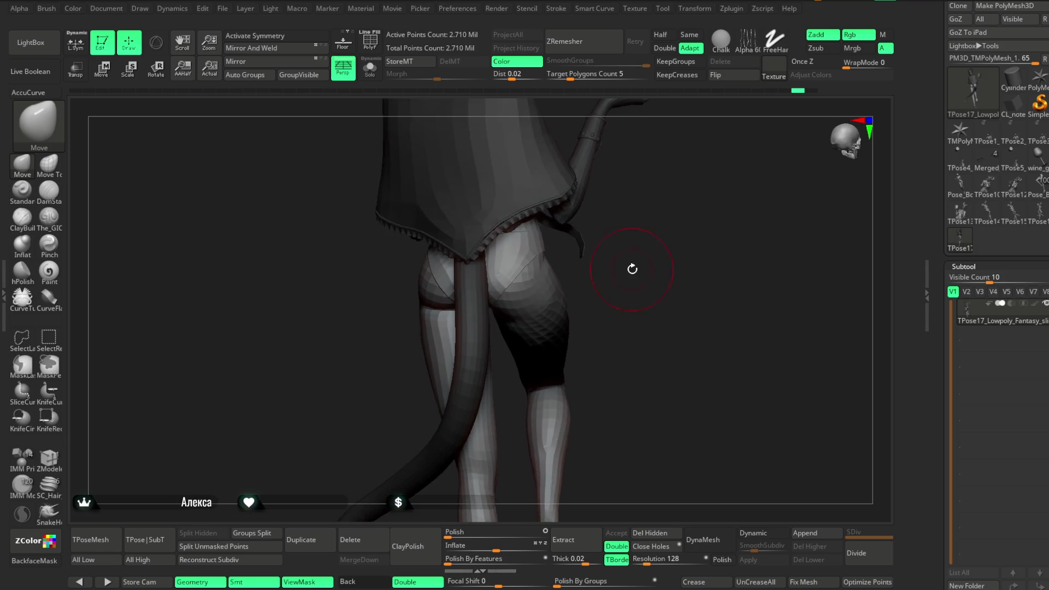
right_click_drag(589, 285, 597, 285)
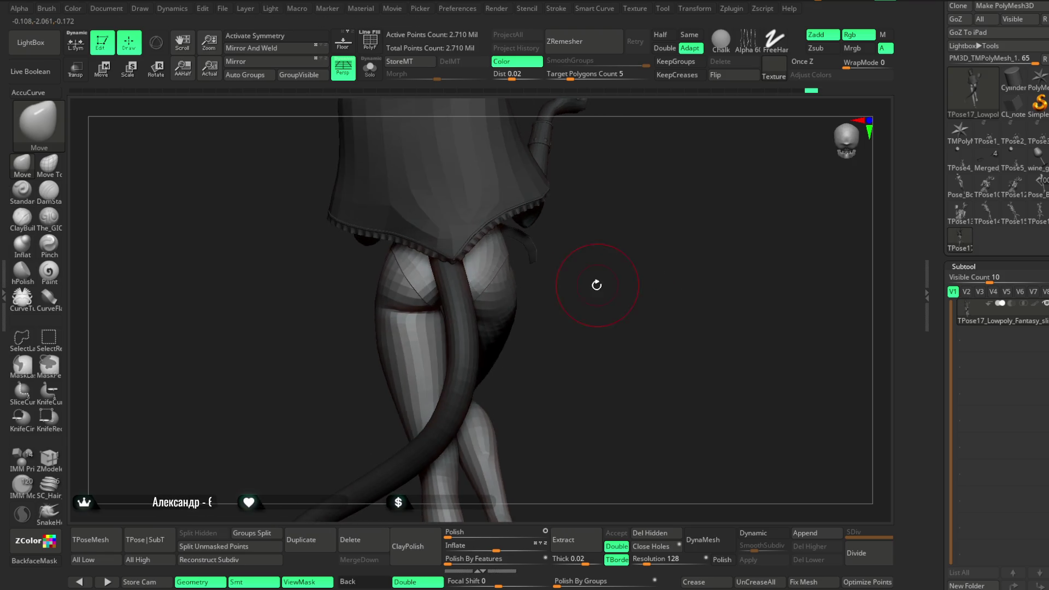
mouse_move(505, 293)
right_mouse_down()
mouse_move(493, 274)
mouse_move(574, 258)
right_mouse_up()
mouse_move(438, 266)
right_mouse_down()
mouse_move(482, 270)
mouse_move(527, 252)
right_mouse_up()
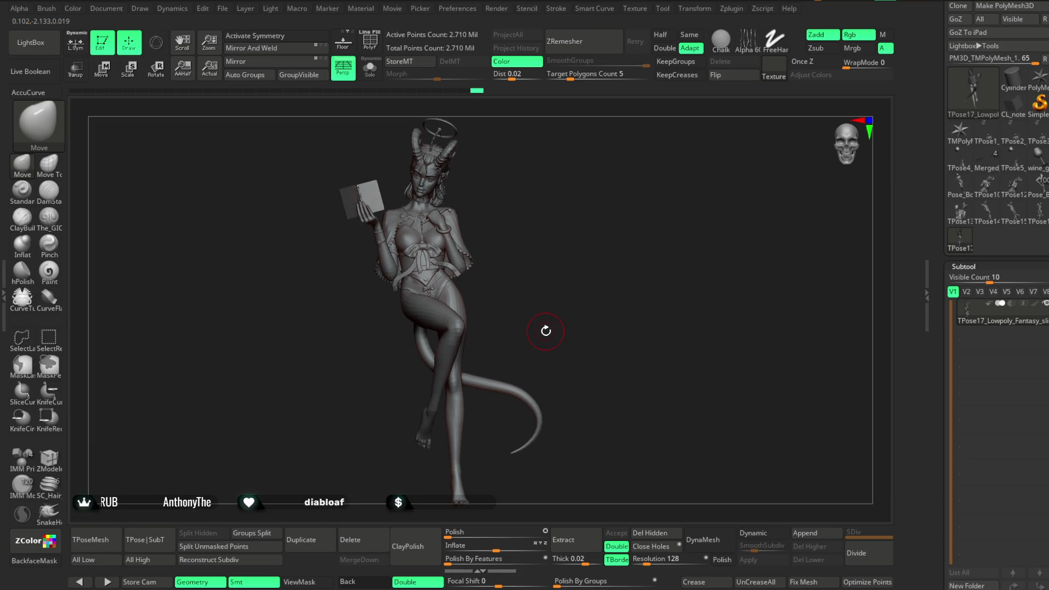
Step: Run TPose>SubT to transfer the TPose17 pose back onto all subtools
left_click(147, 544)
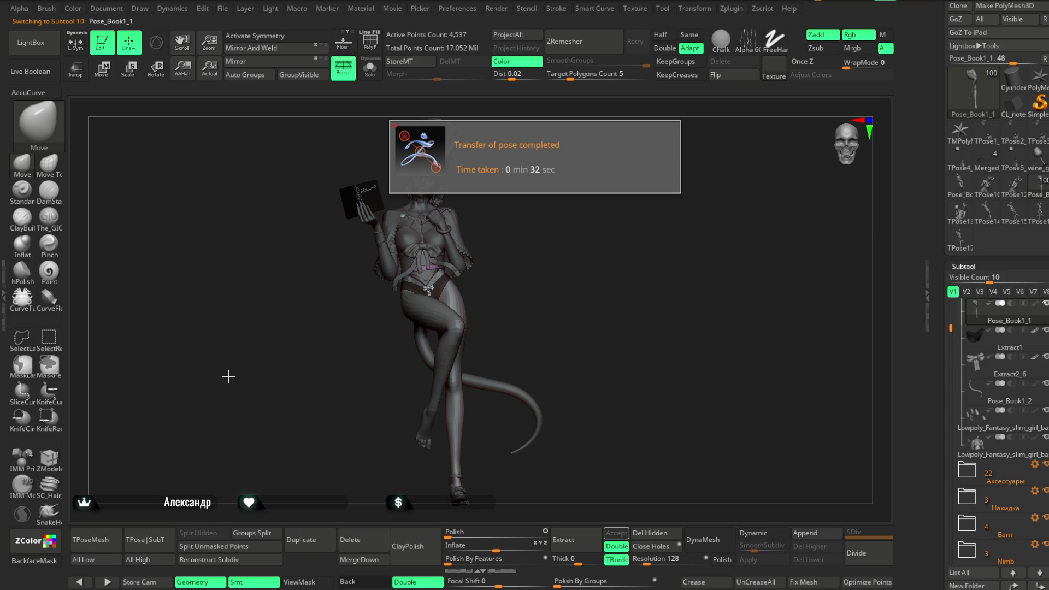
Step: Orbit around the skirt back and torso, then select the Extract1 subtool at the hip
mouse_move(534, 234)
left_mouse_down()
mouse_move(503, 233)
mouse_move(590, 241)
mouse_move(643, 232)
mouse_move(576, 233)
mouse_move(573, 262)
mouse_move(506, 239)
mouse_move(572, 253)
mouse_move(468, 246)
mouse_move(402, 328)
left_mouse_up()
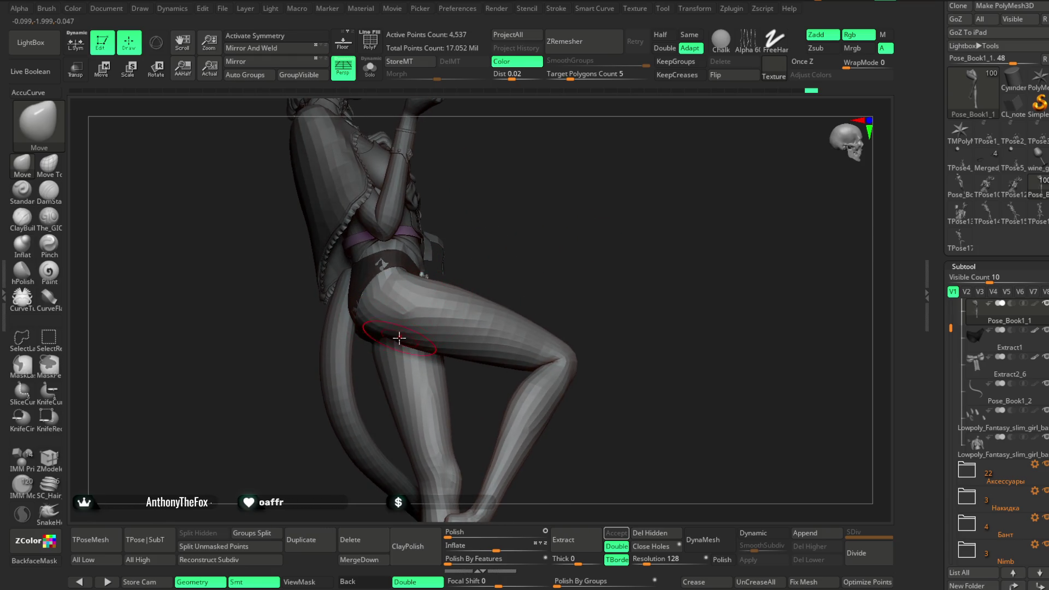
mouse_move(395, 337)
left_mouse_down()
mouse_move(535, 237)
mouse_move(516, 265)
mouse_move(527, 253)
mouse_move(511, 246)
mouse_move(397, 330)
left_mouse_up()
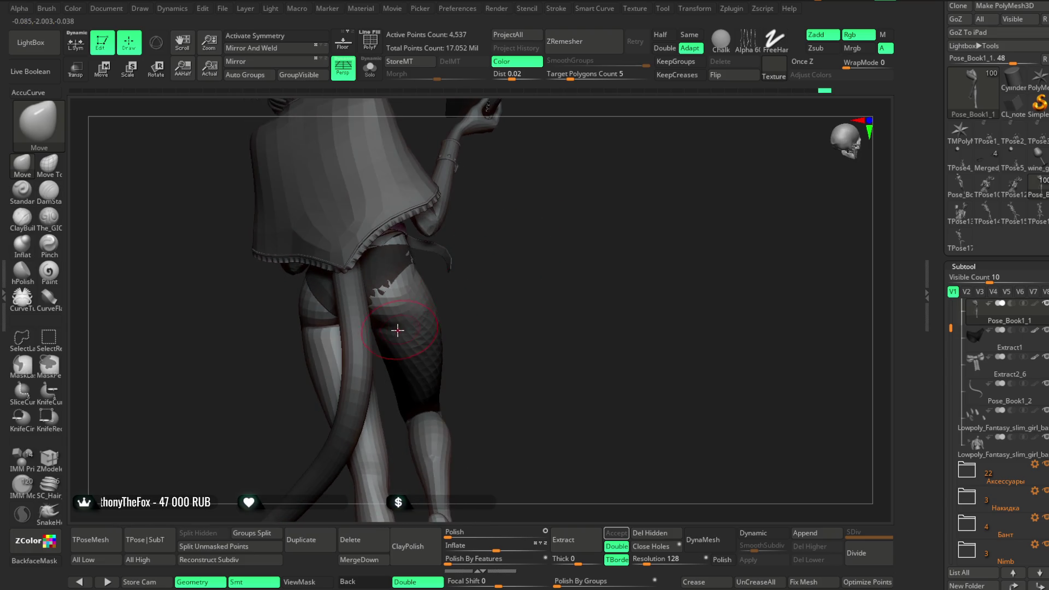
mouse_move(462, 299)
left_mouse_down()
mouse_move(503, 297)
mouse_move(460, 319)
left_mouse_up()
mouse_move(403, 341)
left_mouse_down()
mouse_move(559, 251)
mouse_move(549, 255)
left_mouse_up()
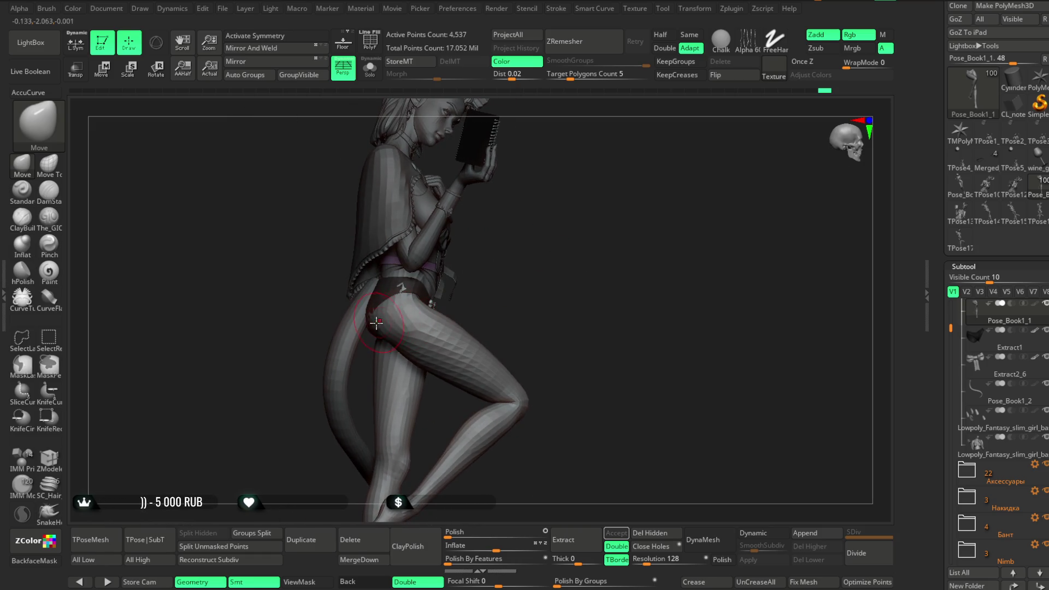
mouse_move(481, 273)
left_mouse_down()
mouse_move(520, 240)
mouse_move(478, 236)
mouse_move(594, 235)
mouse_move(632, 206)
mouse_move(352, 340)
left_mouse_up()
left_click(351, 339, "alt")
left_click_drag(406, 305, 458, 275)
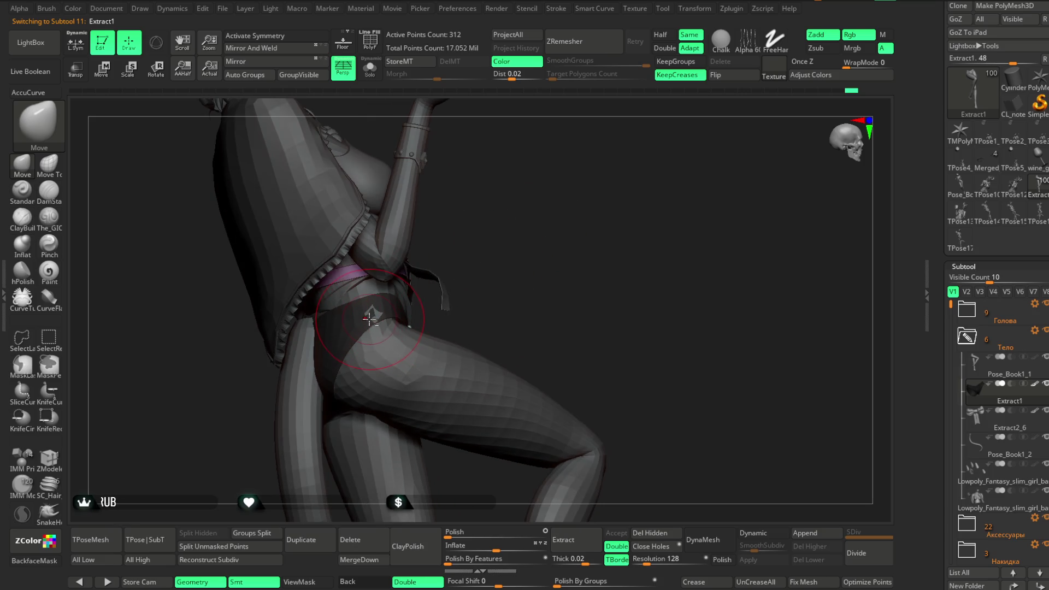
mouse_move(370, 318)
left_mouse_down()
mouse_move(513, 246)
mouse_move(529, 255)
mouse_move(546, 229)
mouse_move(544, 256)
left_mouse_up()
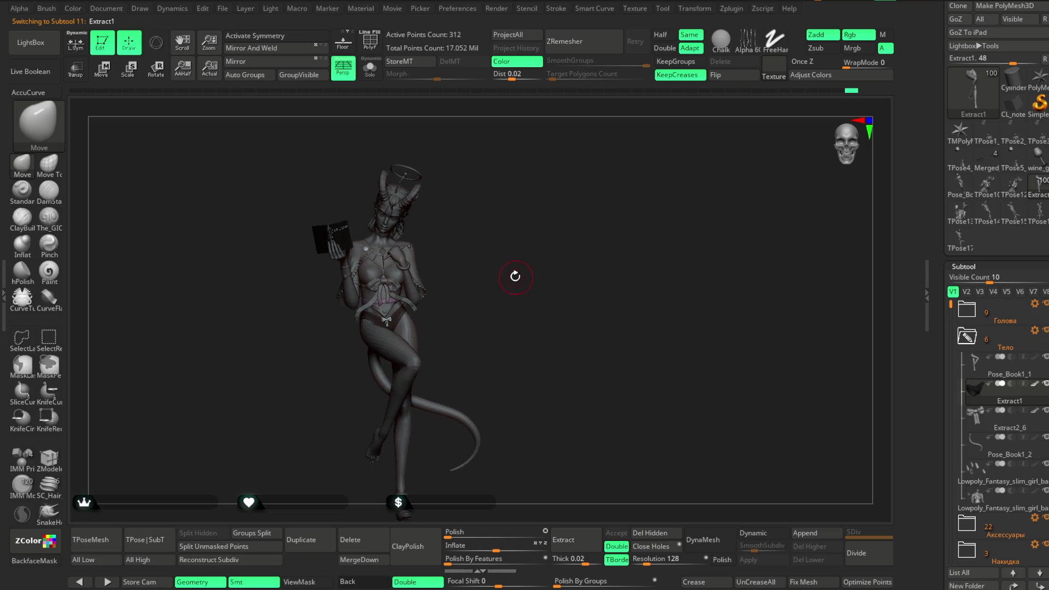
mouse_move(518, 303)
left_mouse_down()
mouse_move(517, 268)
mouse_move(542, 265)
left_mouse_up()
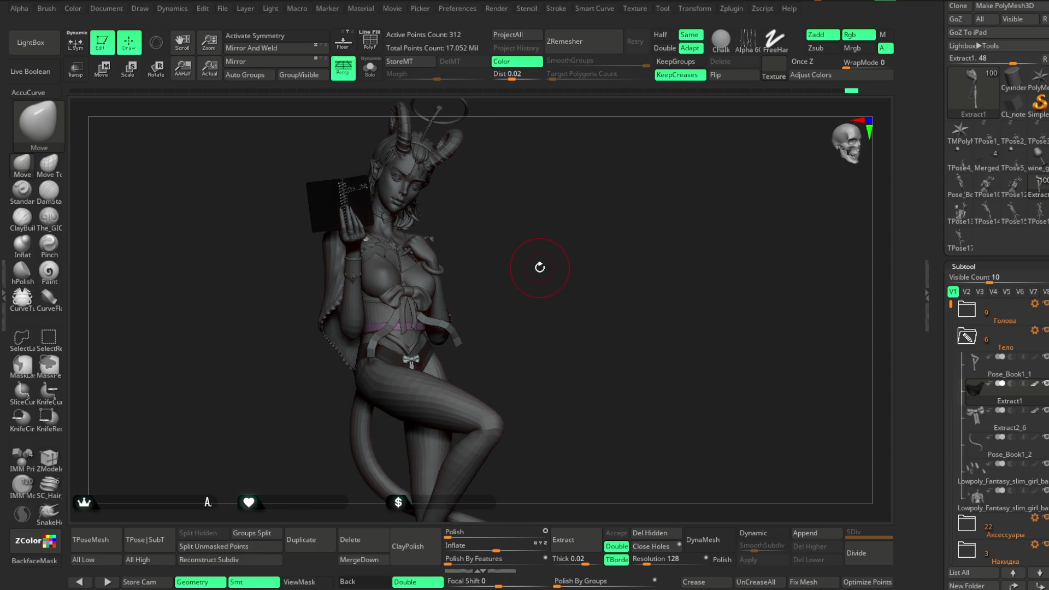
mouse_move(538, 266)
left_mouse_down()
mouse_move(529, 241)
mouse_move(533, 252)
mouse_move(592, 241)
mouse_move(545, 243)
mouse_move(594, 254)
left_mouse_up()
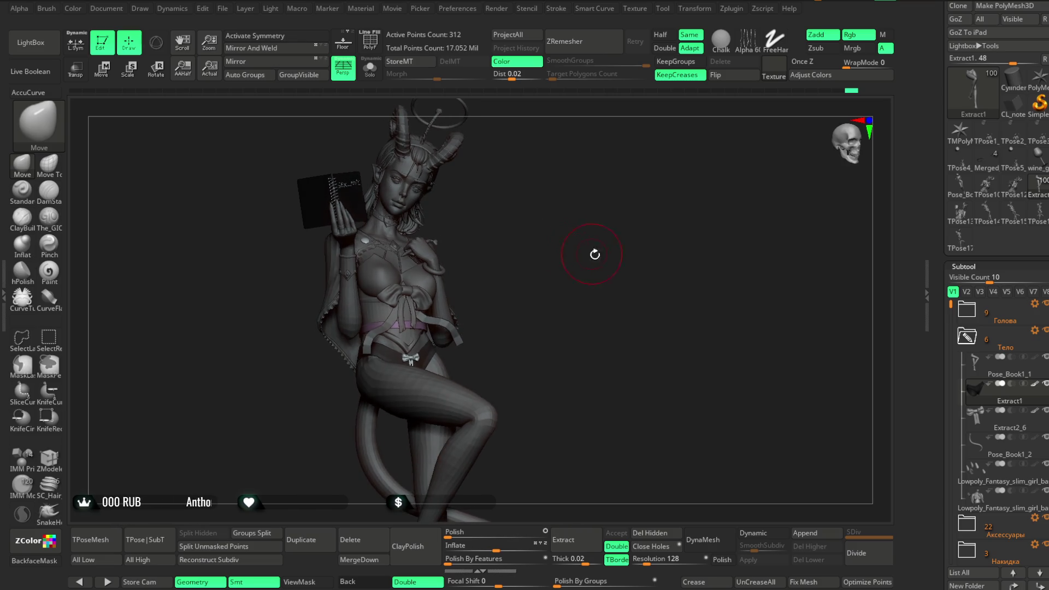
left_click(982, 347)
Step: Collapse the Тело folder, scroll the subtool list and turn on the Юбка skirt folder
scroll(994, 349, "down", 3)
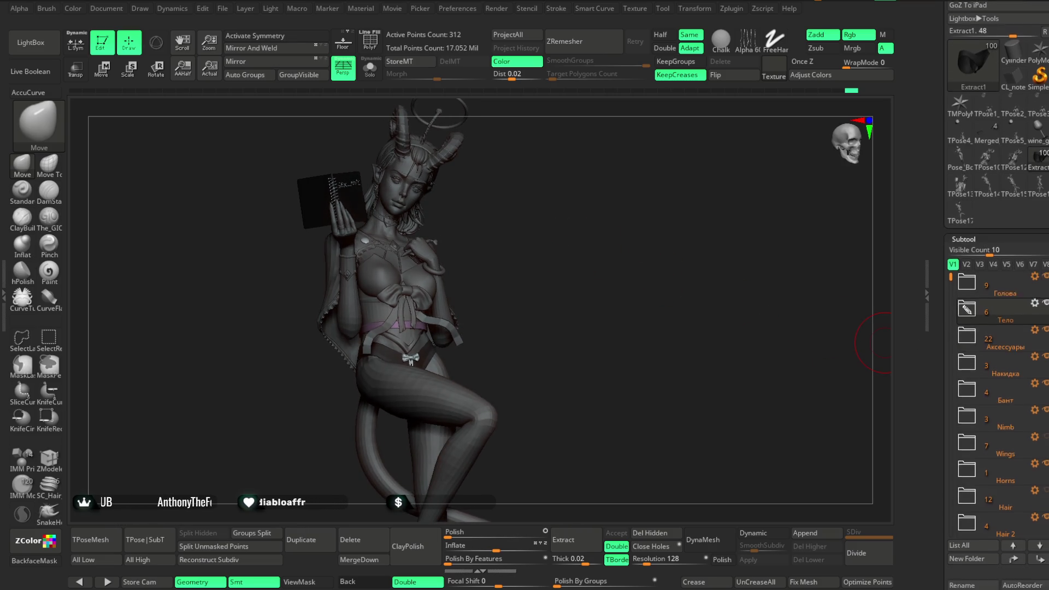
left_click_drag(951, 235, 949, 258)
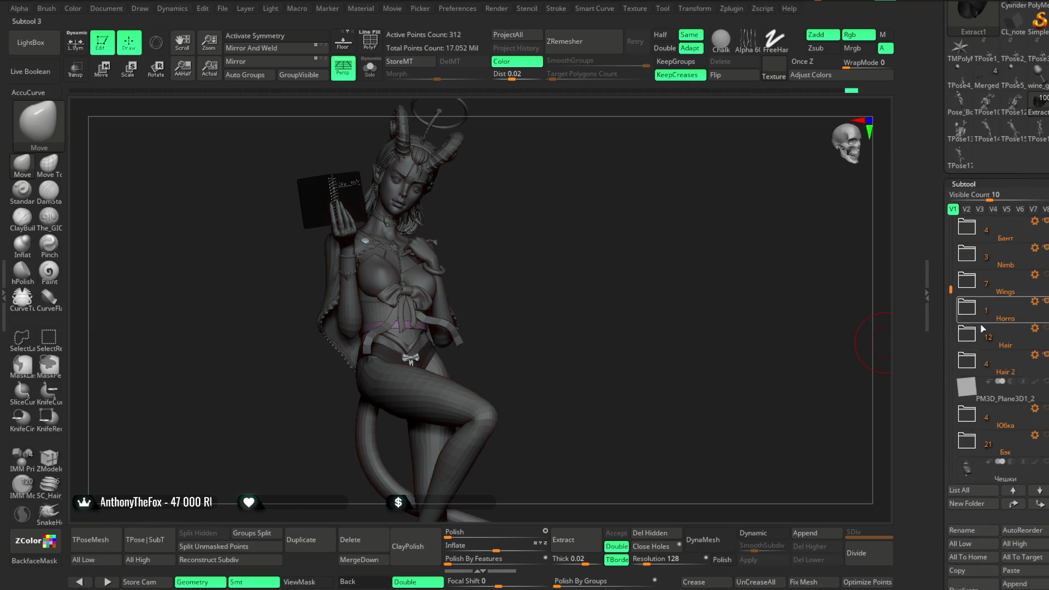
mouse_move(560, 267)
left_mouse_down()
mouse_move(556, 280)
mouse_move(573, 276)
left_mouse_up()
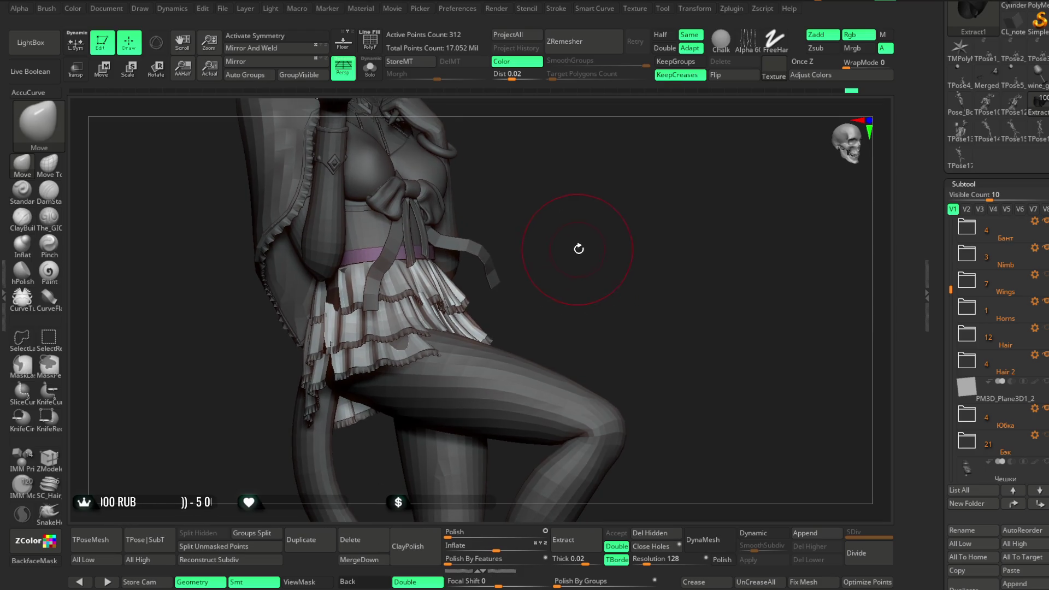
mouse_move(579, 249)
left_mouse_down()
mouse_move(550, 274)
mouse_move(587, 256)
mouse_move(596, 294)
mouse_move(587, 291)
mouse_move(622, 240)
left_mouse_up()
mouse_move(584, 283)
left_mouse_down()
mouse_move(571, 292)
mouse_move(583, 242)
mouse_move(574, 243)
left_mouse_up()
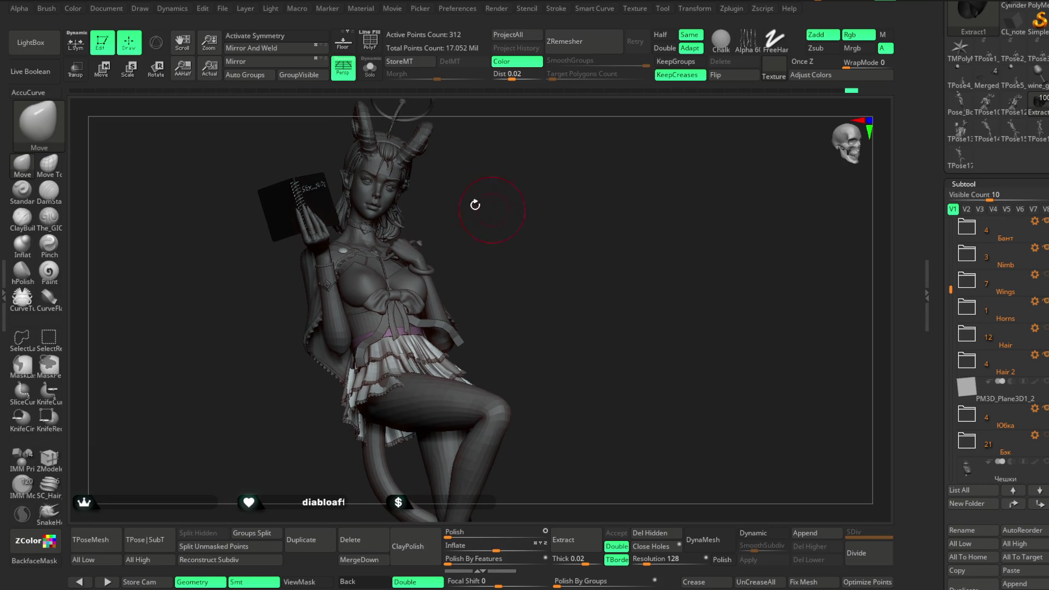
Step: Save the project with Ctrl+S from the File menu, then orbit around the figure
left_click(223, 8)
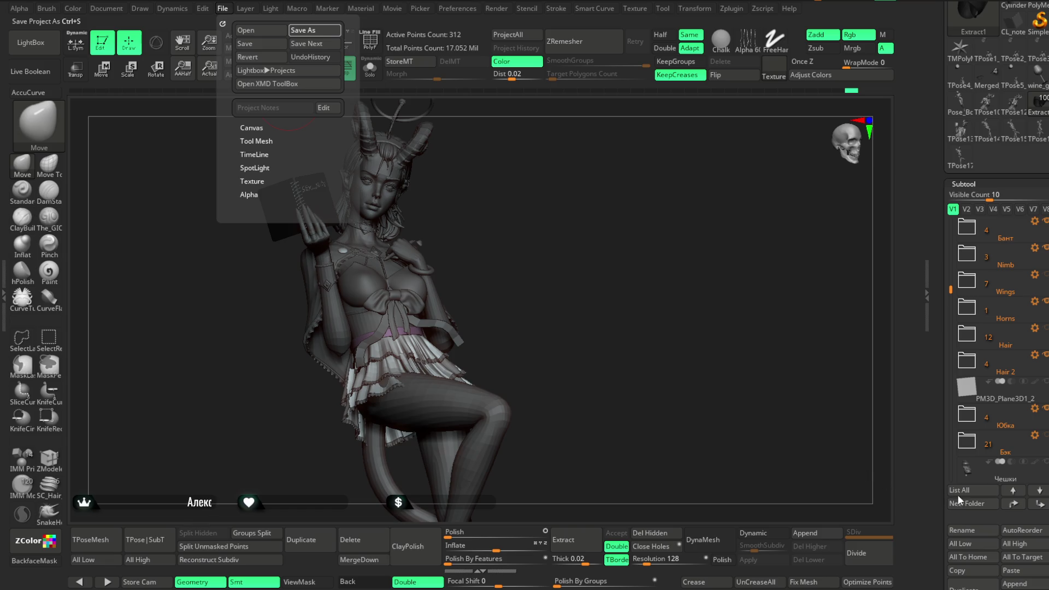
key("ctrl+s")
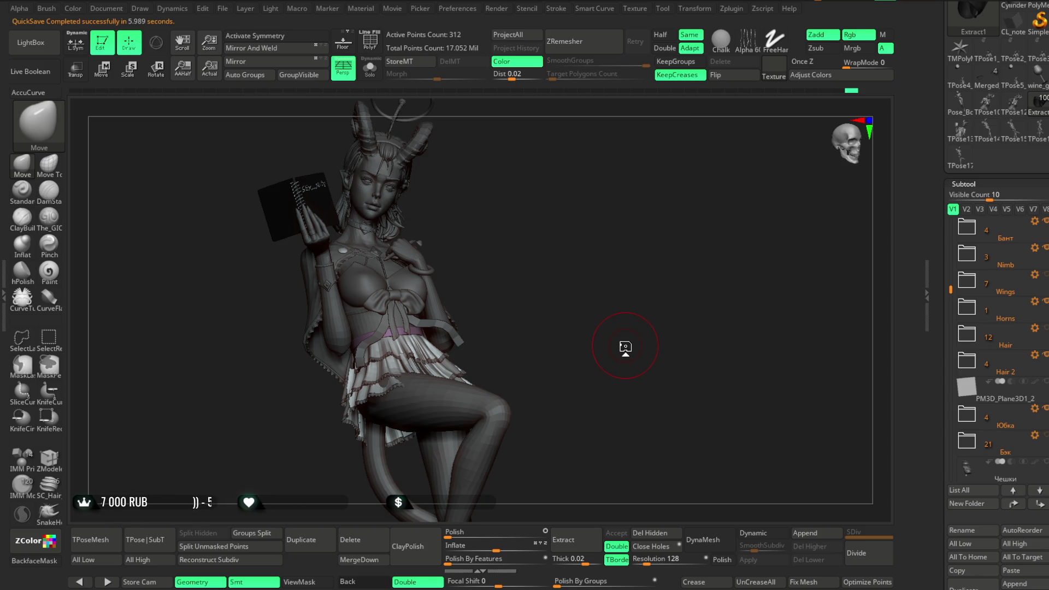
mouse_move(625, 346)
left_mouse_down()
mouse_move(569, 243)
mouse_move(591, 253)
mouse_move(596, 314)
left_mouse_up()
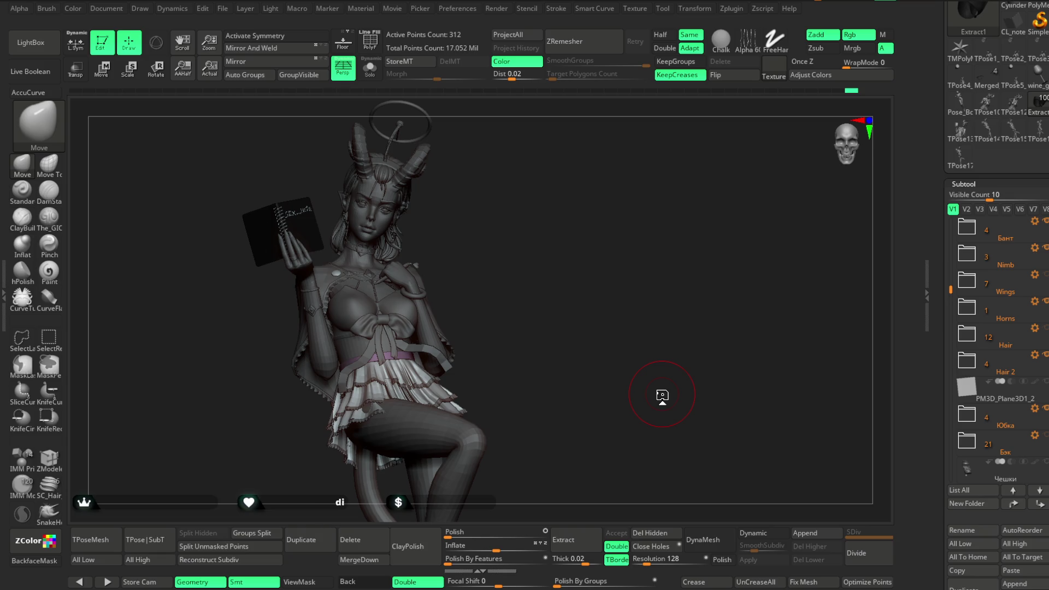
mouse_move(542, 304)
left_mouse_down()
mouse_move(566, 321)
mouse_move(543, 294)
mouse_move(557, 290)
left_mouse_up()
Step: Build the TPose18 posing mesh, skipping the disk-load prompt, then isolate and unhide polygroups
left_click(175, 532)
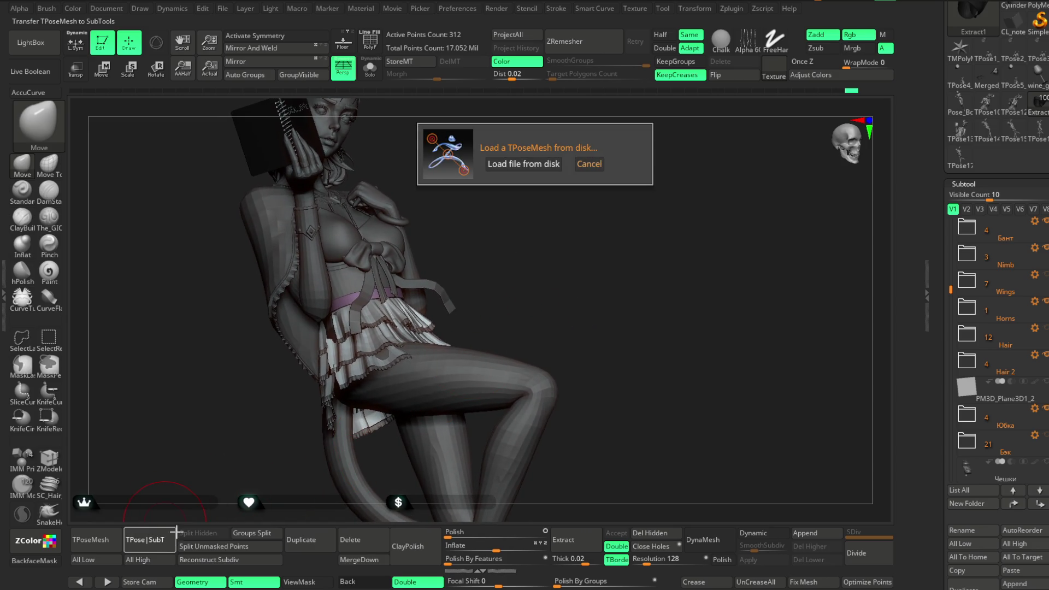
left_click(589, 164)
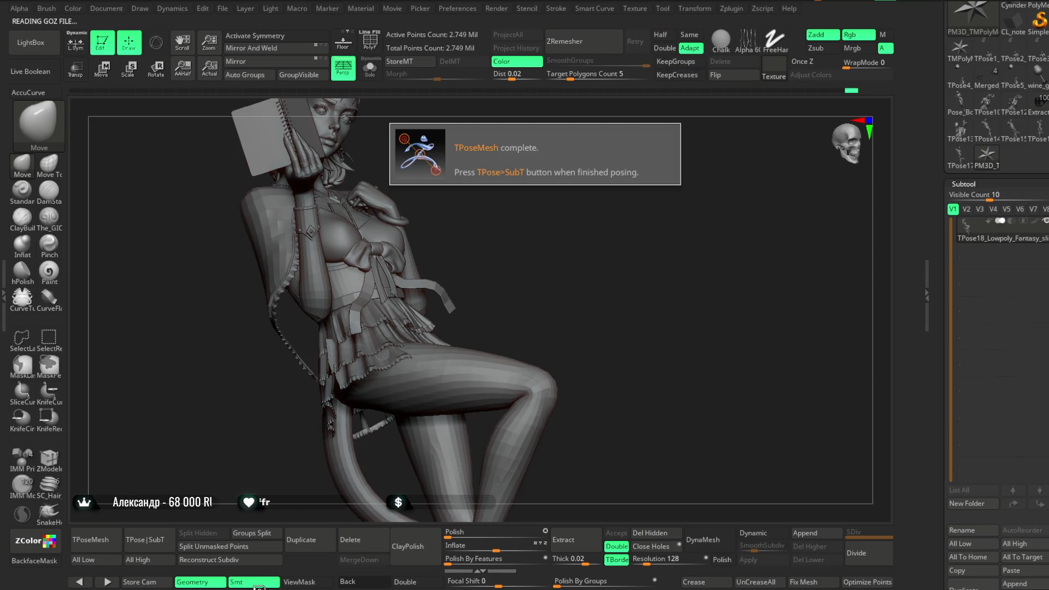
mouse_move(572, 263)
left_mouse_down()
mouse_move(668, 315)
mouse_move(501, 288)
left_mouse_up()
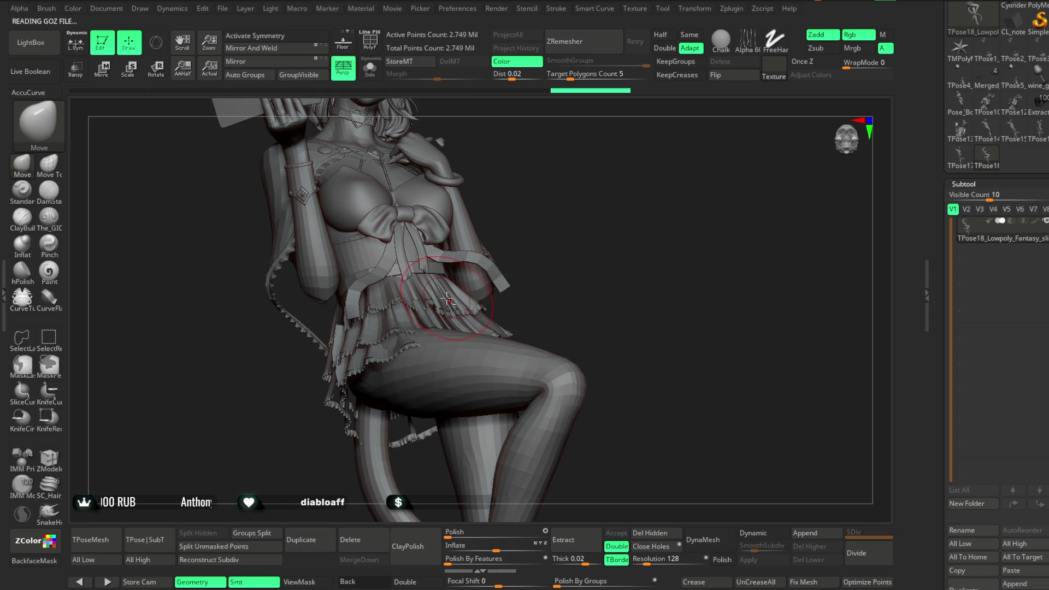
left_click(484, 293, "ctrl+shift")
left_click(590, 232, "ctrl+shift")
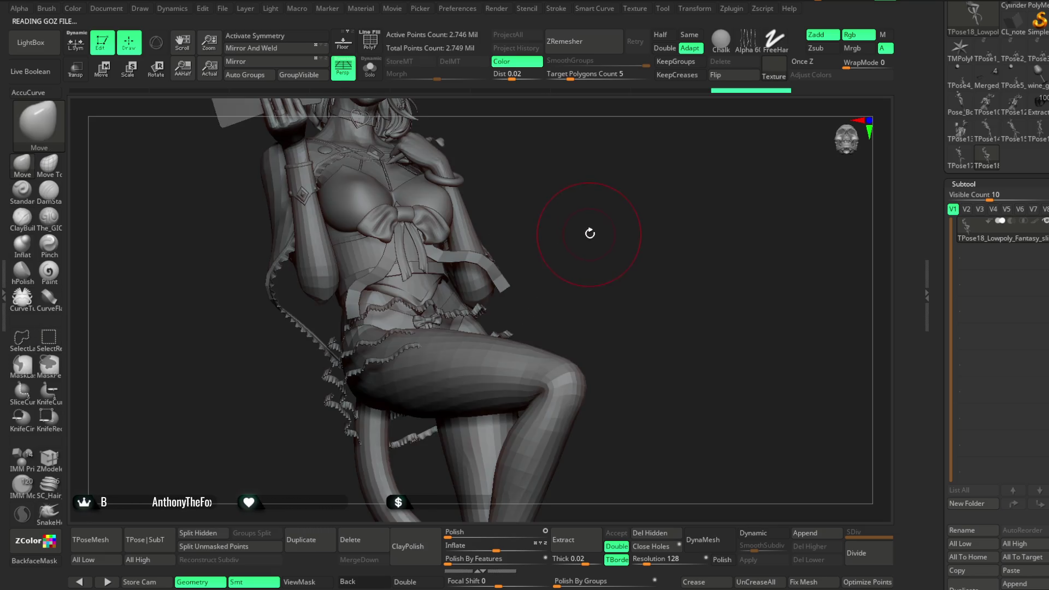
Step: Show only the skirt polygroup and enable Double-sided display
left_click_drag(590, 232, 483, 297)
left_click(473, 305, "ctrl+alt+shift")
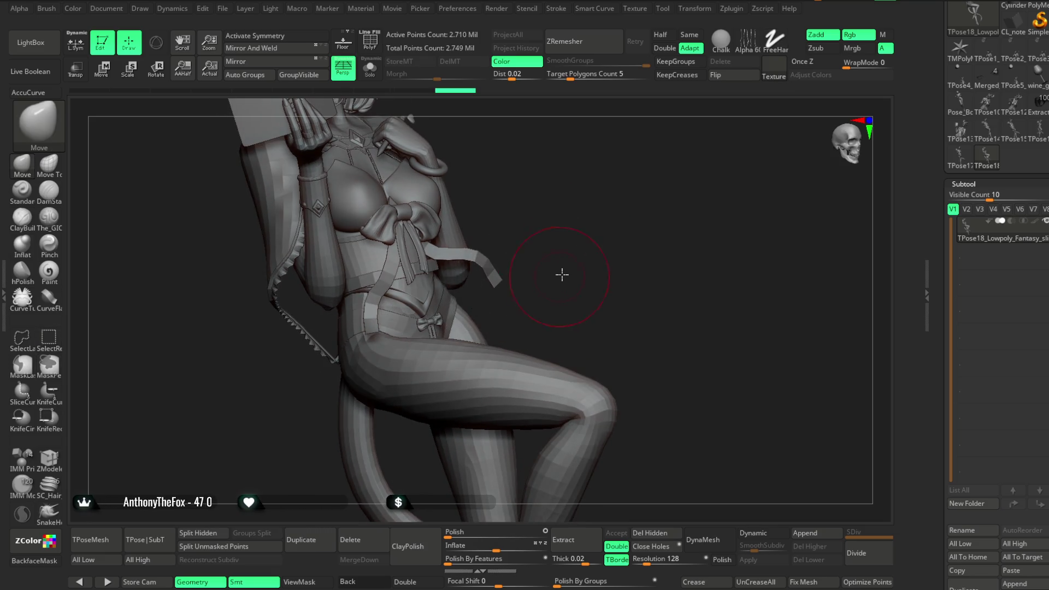
left_click_drag(562, 274, 531, 298)
left_click(592, 268, "ctrl+shift")
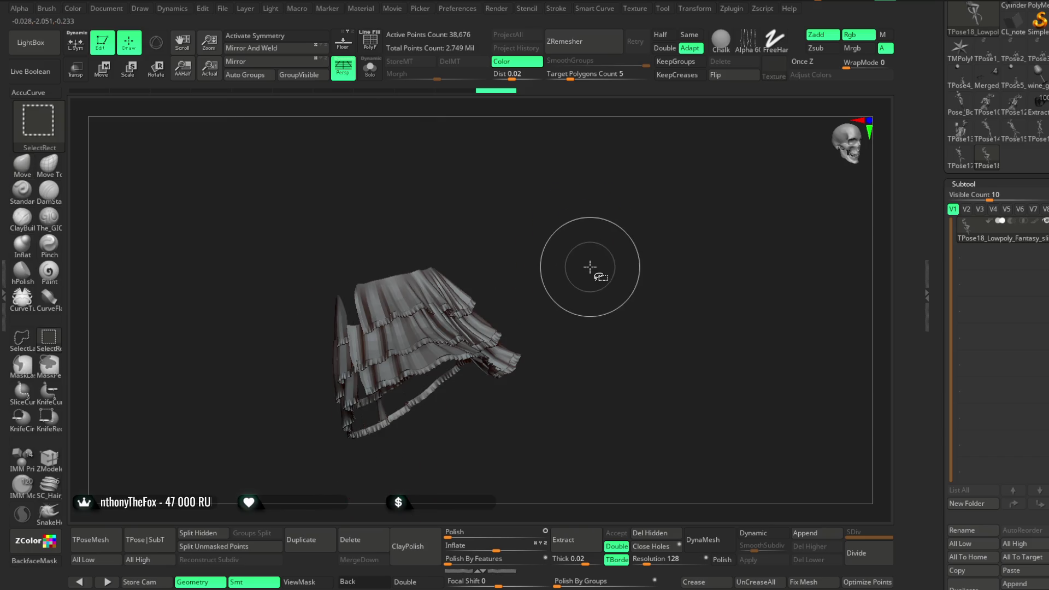
left_click(410, 580)
Step: Orbit around the isolated skirt, then unhide the rest of the figure
left_click_drag(594, 260, 557, 260)
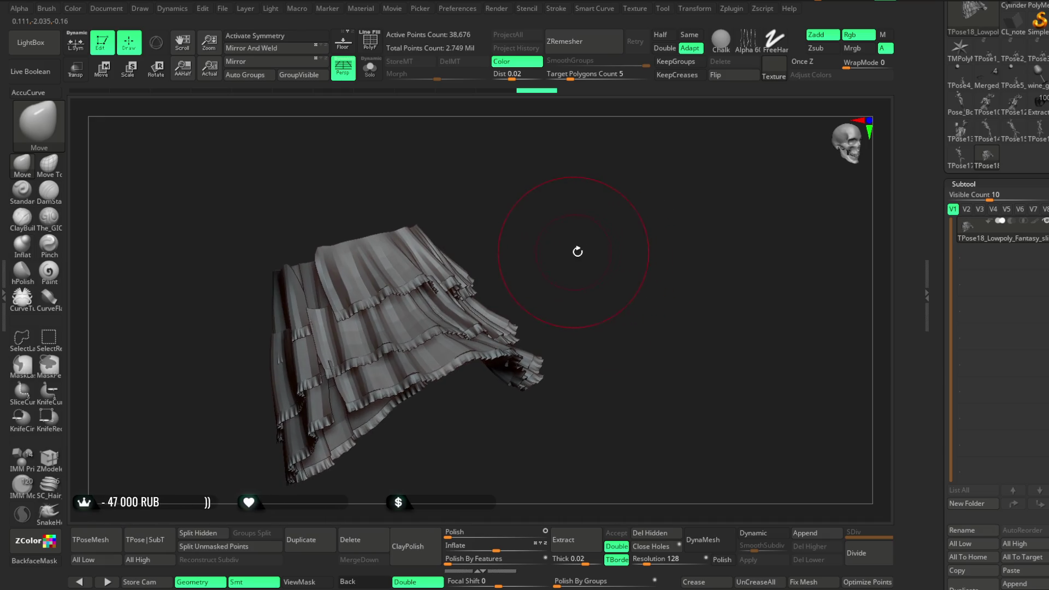
key("space")
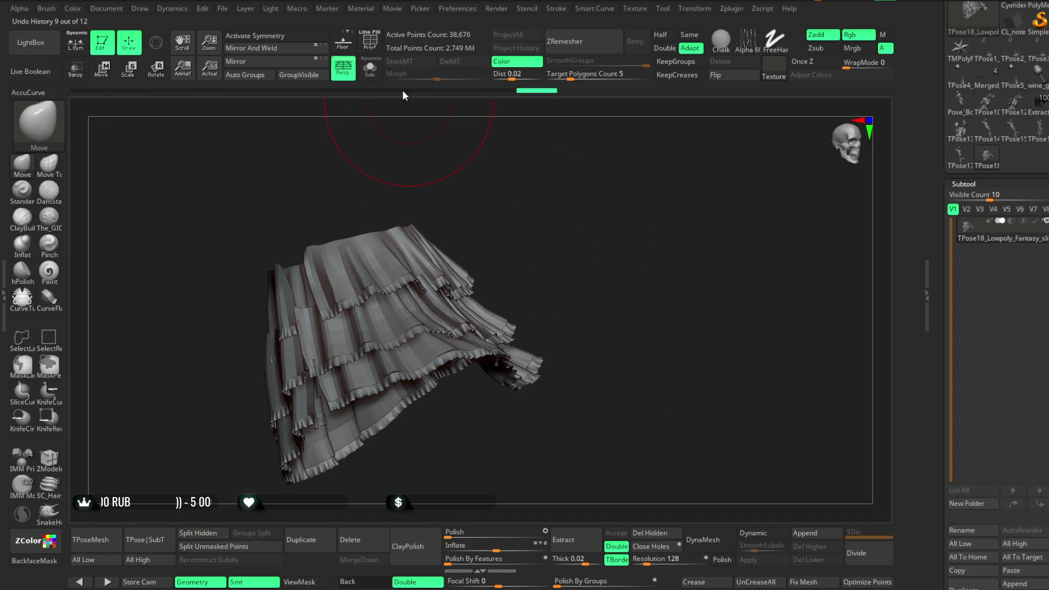
key("ctrl")
left_click(607, 234, "ctrl+shift")
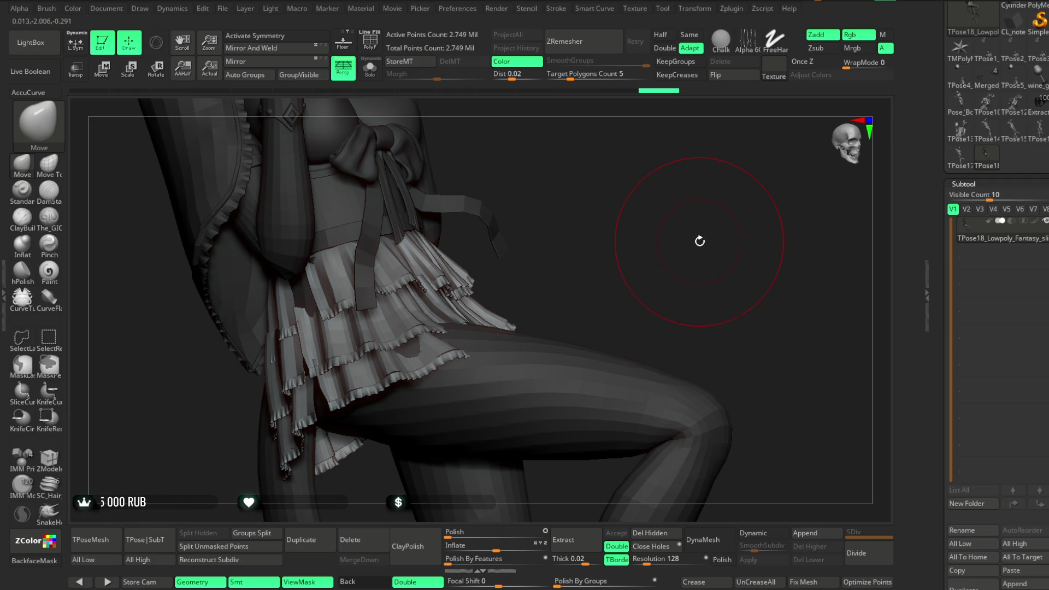
Step: Enlarge the brush Draw Size and orbit around the skirt at the raised thigh
key("space")
mouse_move(677, 287)
left_mouse_down()
mouse_move(647, 285)
mouse_move(618, 300)
left_mouse_up()
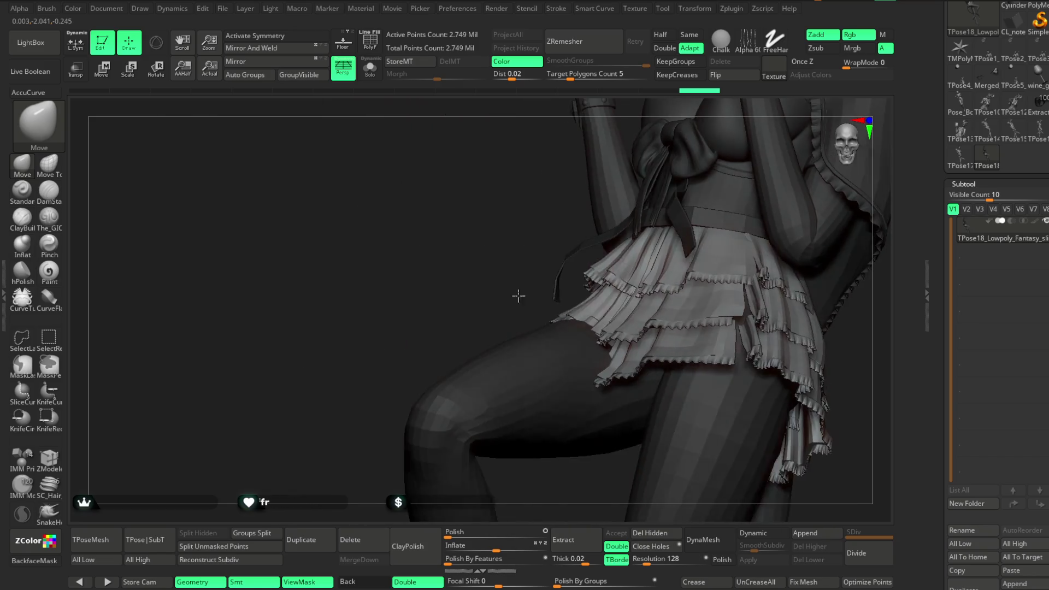
left_click_drag(587, 311, 552, 333)
key("space")
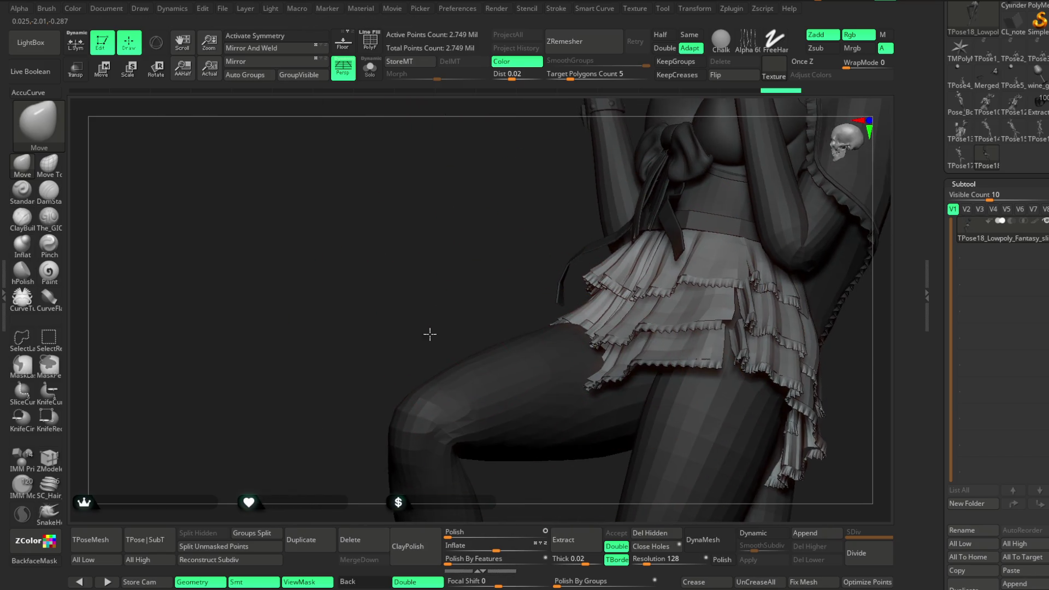
left_click_drag(428, 334, 544, 380)
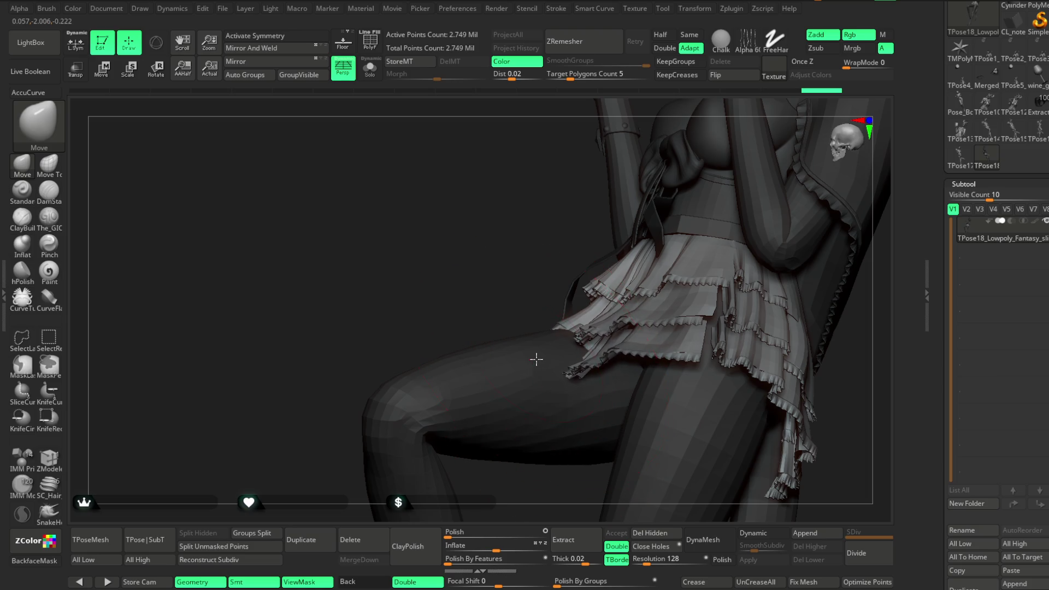
mouse_move(452, 338)
left_mouse_down()
mouse_move(528, 322)
mouse_move(480, 368)
mouse_move(488, 343)
mouse_move(534, 352)
left_mouse_up()
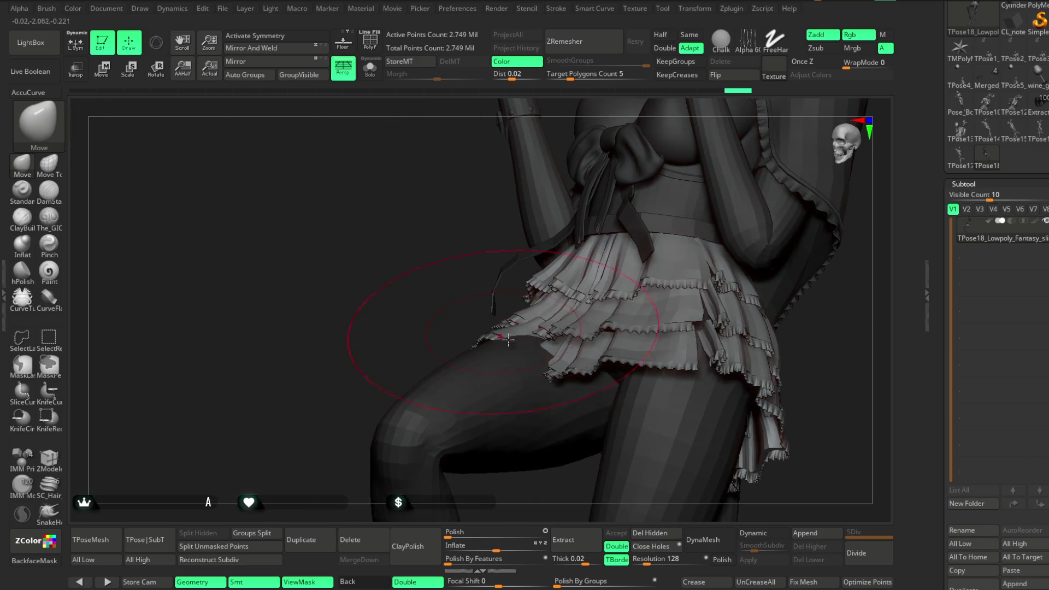
Step: Turn toward the front bow and isolate the skirt frill polygroup
key("space")
key("space")
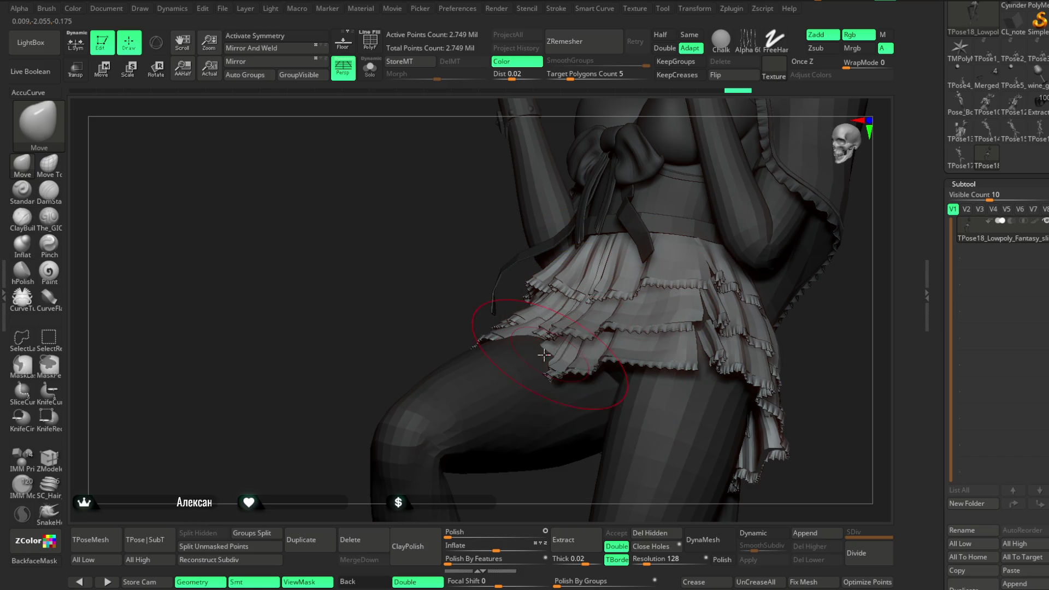
right_click_drag(403, 347, 463, 385)
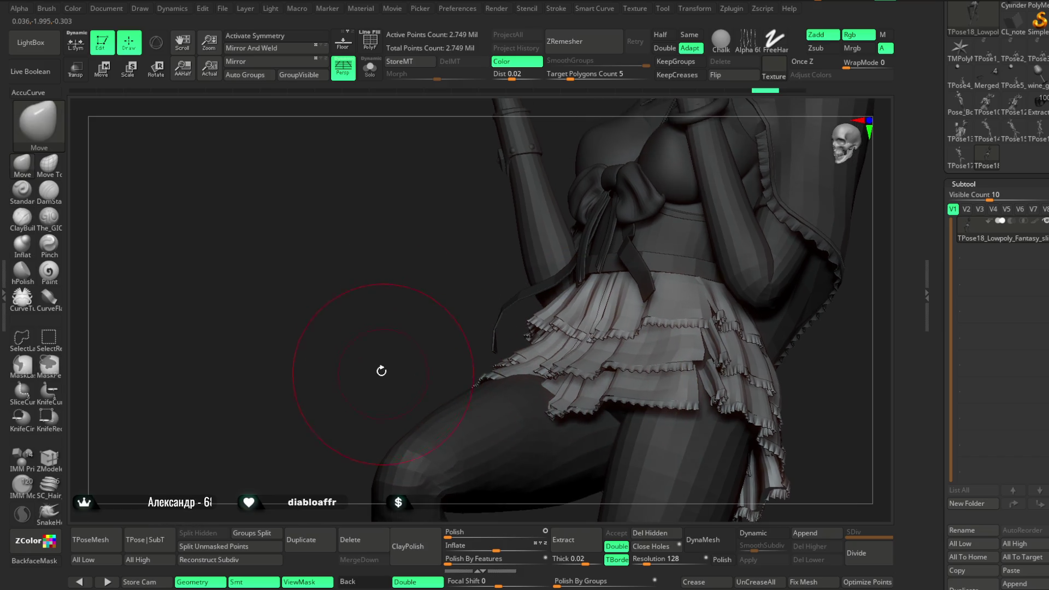
mouse_move(669, 319)
right_mouse_down()
mouse_move(770, 297)
mouse_move(697, 288)
mouse_move(560, 346)
right_mouse_up()
left_click(512, 331, "ctrl+shift")
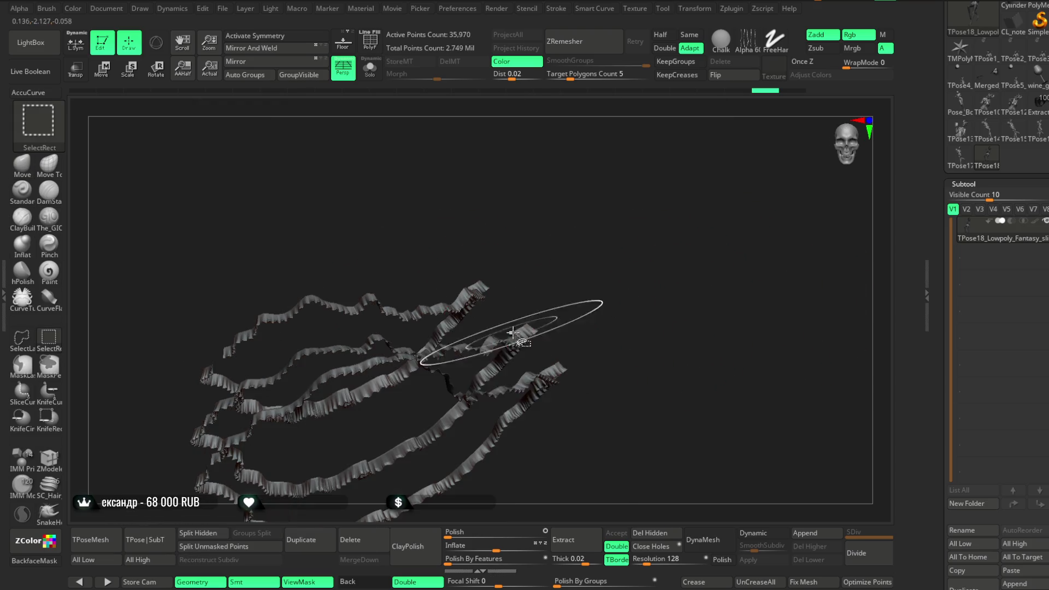
Step: Isolate the skirt frills by unhiding everything and then inverting visibility to show only them
left_click(609, 316, "ctrl+shift")
left_click_drag(598, 319, 591, 323, "ctrl+shift")
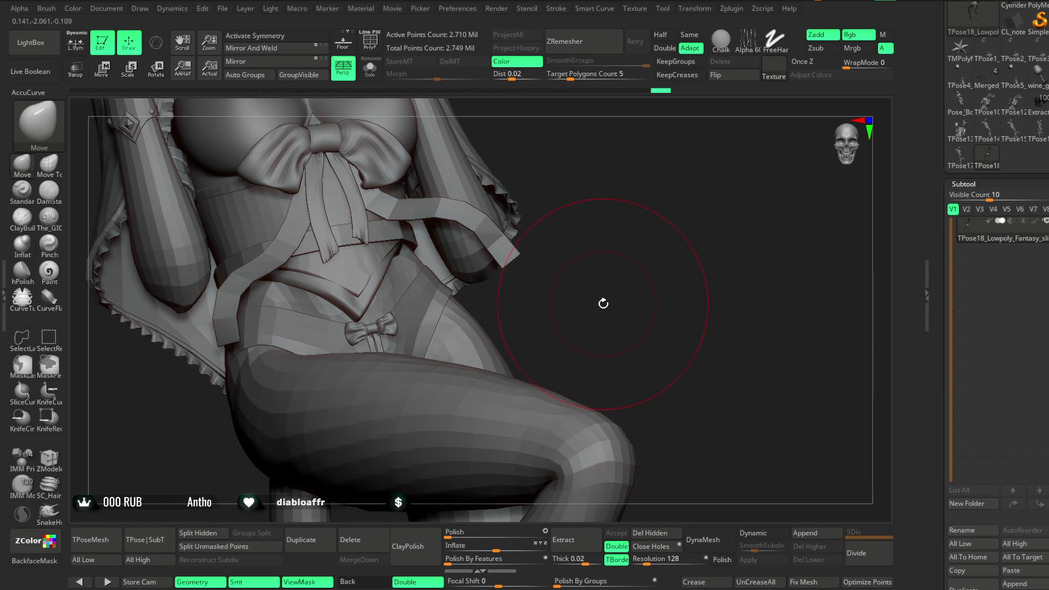
mouse_move(613, 311)
left_mouse_down("ctrl+shift")
mouse_move(608, 301)
mouse_move(559, 309)
left_mouse_up("ctrl+shift")
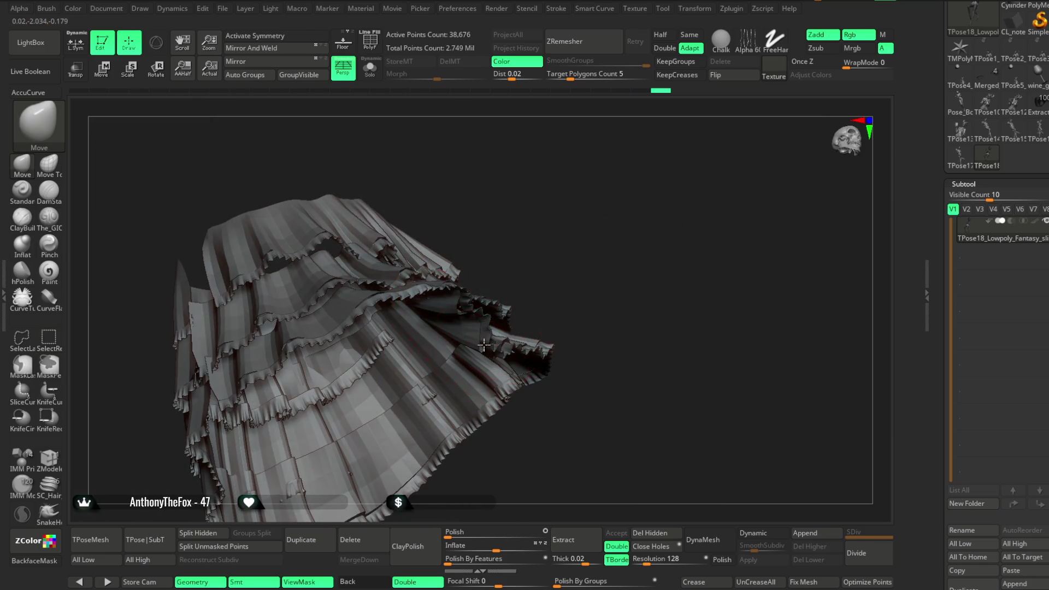
mouse_move(532, 305)
left_mouse_down()
mouse_move(637, 197)
mouse_move(655, 206)
left_mouse_up()
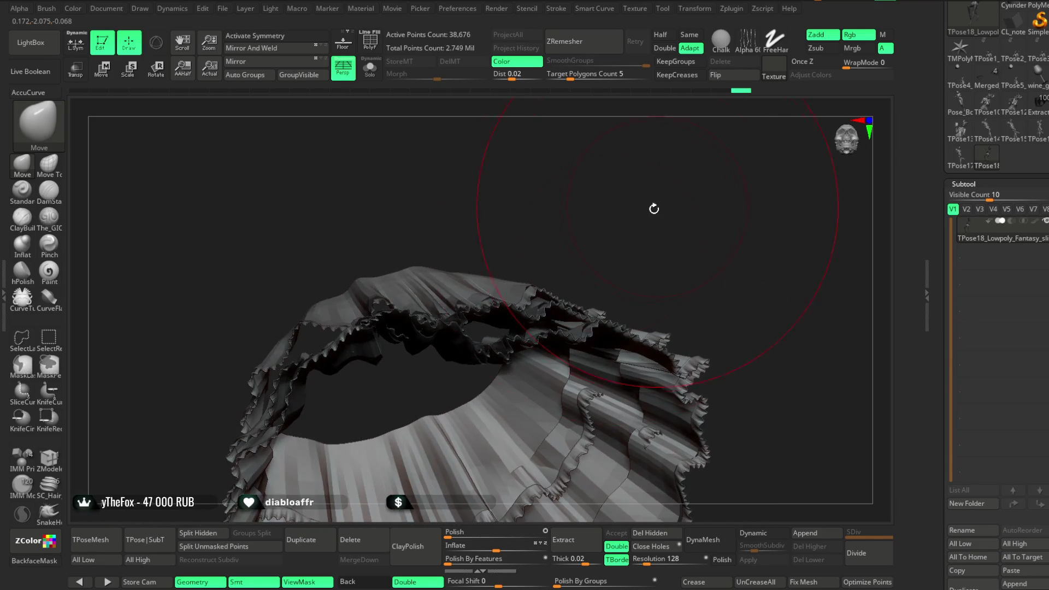
right_click_drag(528, 301, 534, 326)
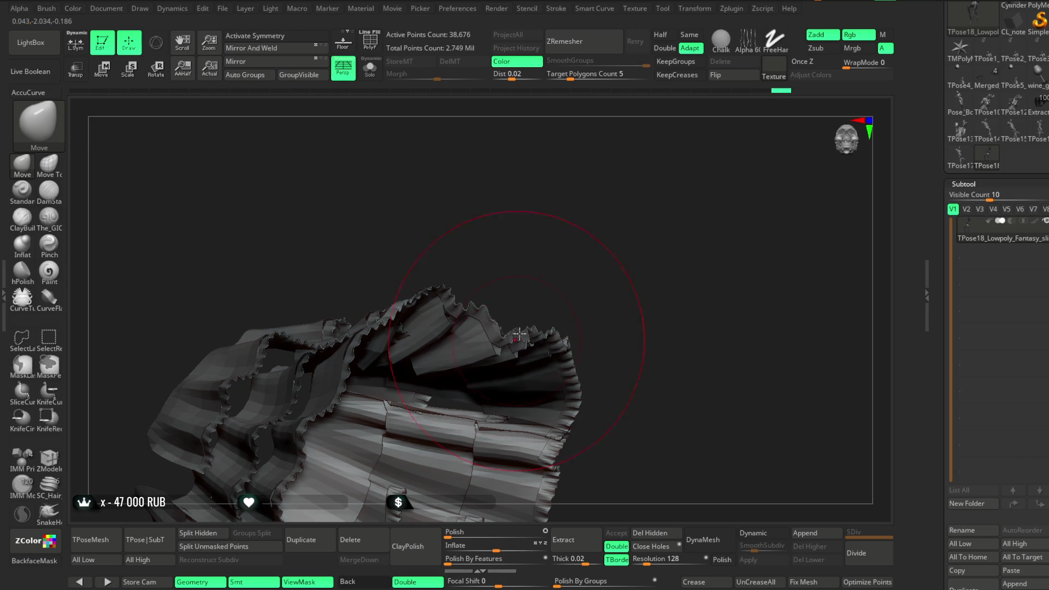
Step: Turn on PolyFrame to show the frills with polygroup colours and wireframe
key("space")
key("shift+f")
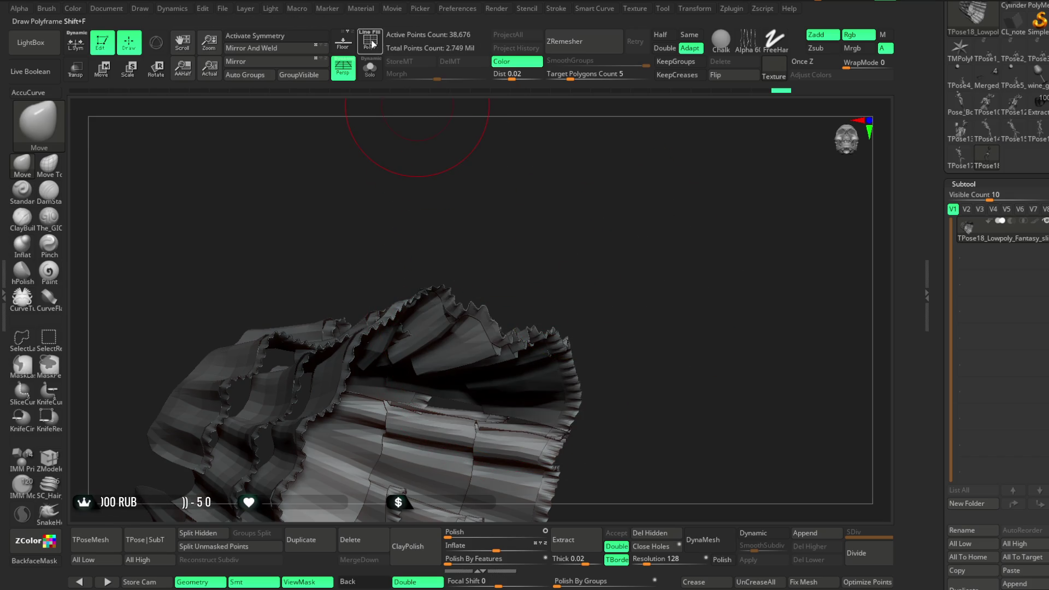
left_click_drag(601, 218, 528, 306)
mouse_move(608, 281)
left_mouse_down()
mouse_move(490, 352)
mouse_move(519, 276)
mouse_move(447, 358)
mouse_move(569, 262)
mouse_move(491, 342)
left_mouse_up()
Step: Unhide all geometry and inspect the skirt draped over the raised teal thigh from several angles
key("space")
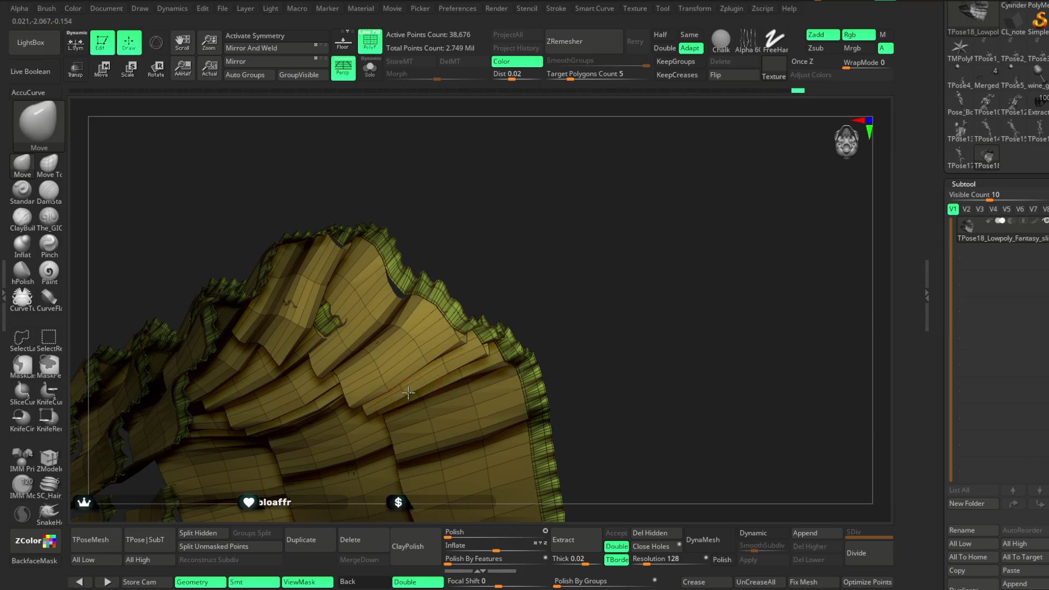
left_click(637, 205, "ctrl+shift")
mouse_move(591, 123)
right_mouse_down()
mouse_move(631, 207)
mouse_move(562, 246)
right_mouse_up()
right_click(562, 246)
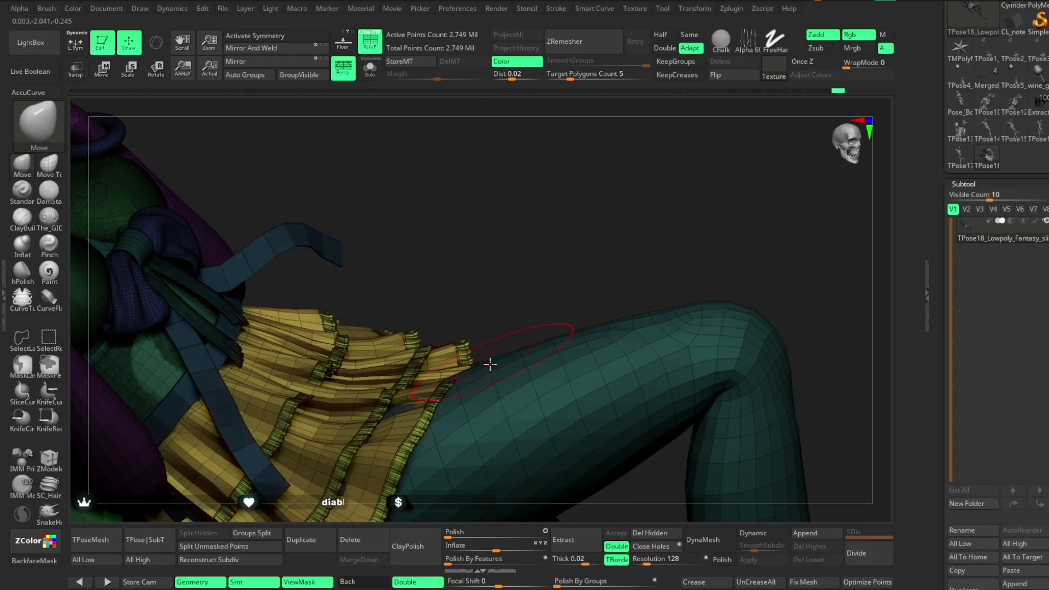
right_click_drag(503, 321, 468, 368)
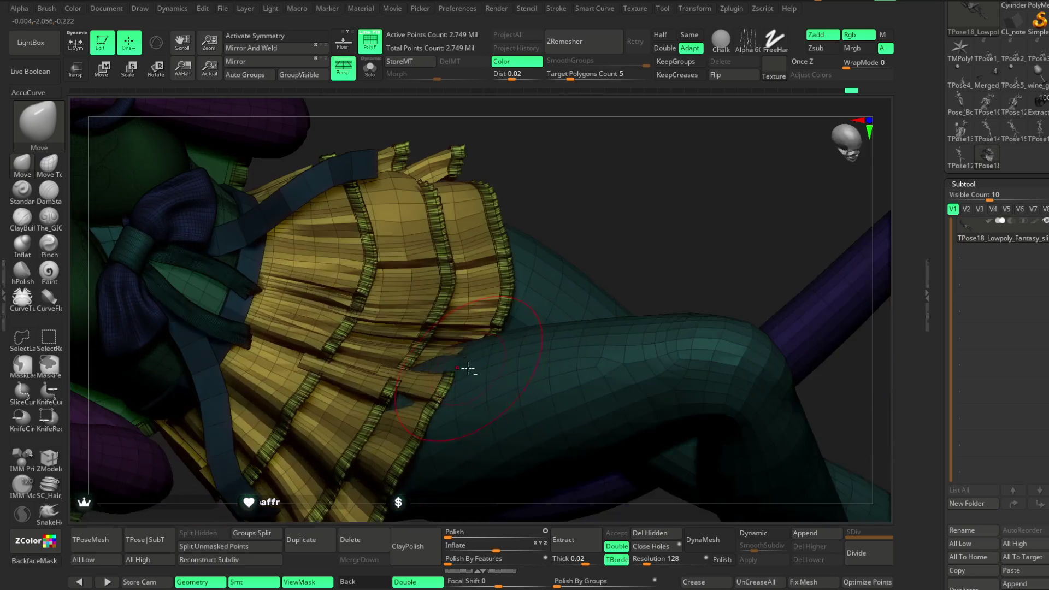
right_click_drag(608, 214, 438, 347)
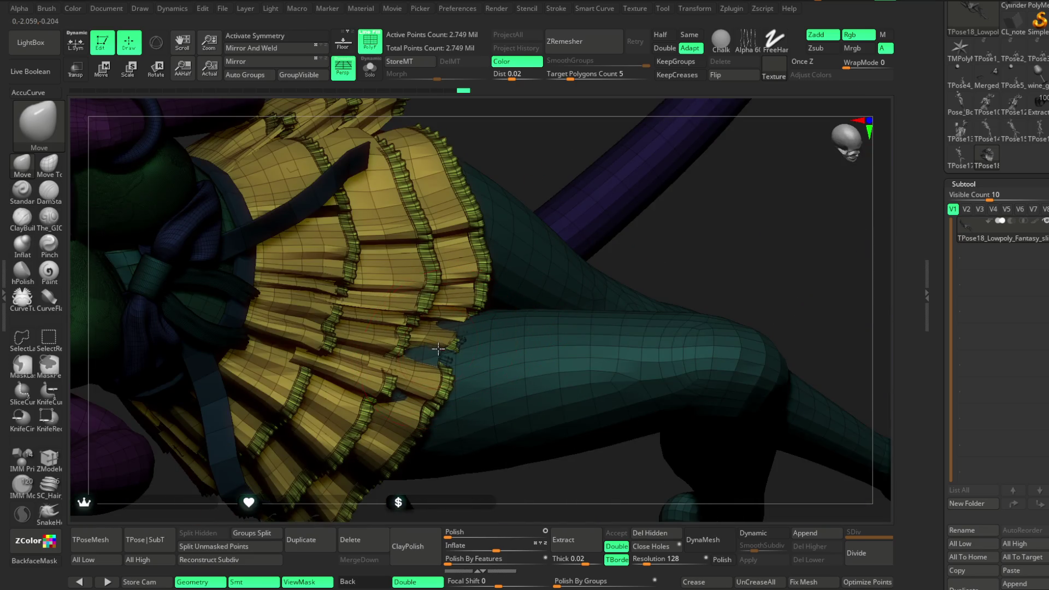
mouse_move(533, 451)
right_mouse_down()
mouse_move(493, 441)
mouse_move(400, 390)
right_mouse_up()
right_click_drag(527, 193, 435, 351)
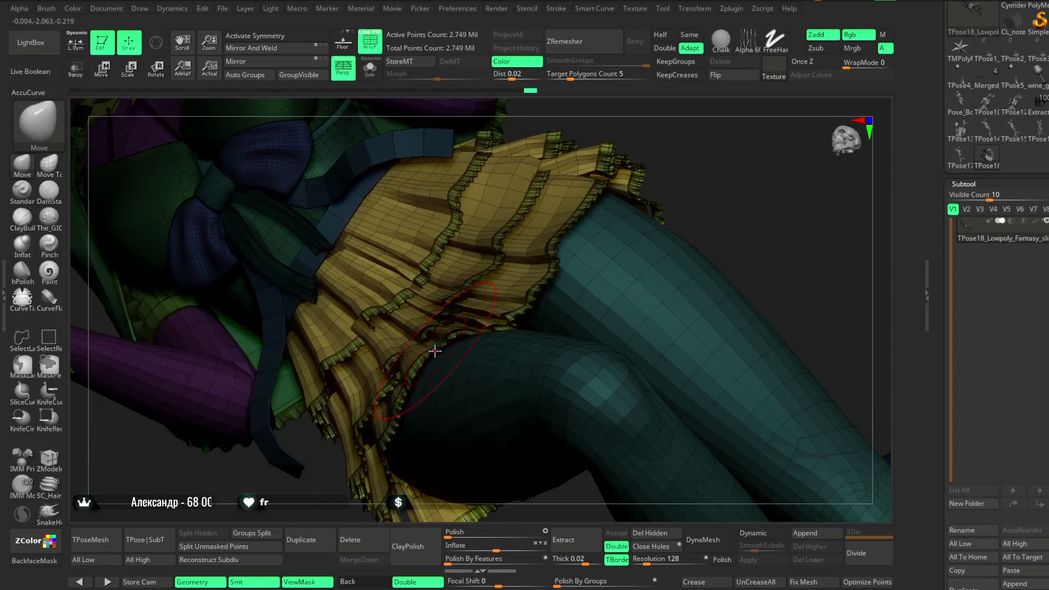
mouse_move(675, 199)
right_mouse_down()
mouse_move(686, 158)
mouse_move(438, 339)
mouse_move(541, 239)
mouse_move(614, 228)
mouse_move(611, 181)
mouse_move(604, 244)
mouse_move(628, 223)
mouse_move(599, 210)
mouse_move(589, 250)
mouse_move(599, 236)
mouse_move(566, 248)
mouse_move(621, 180)
mouse_move(637, 216)
mouse_move(667, 192)
mouse_move(450, 335)
right_mouse_up()
key("ctrl+shift")
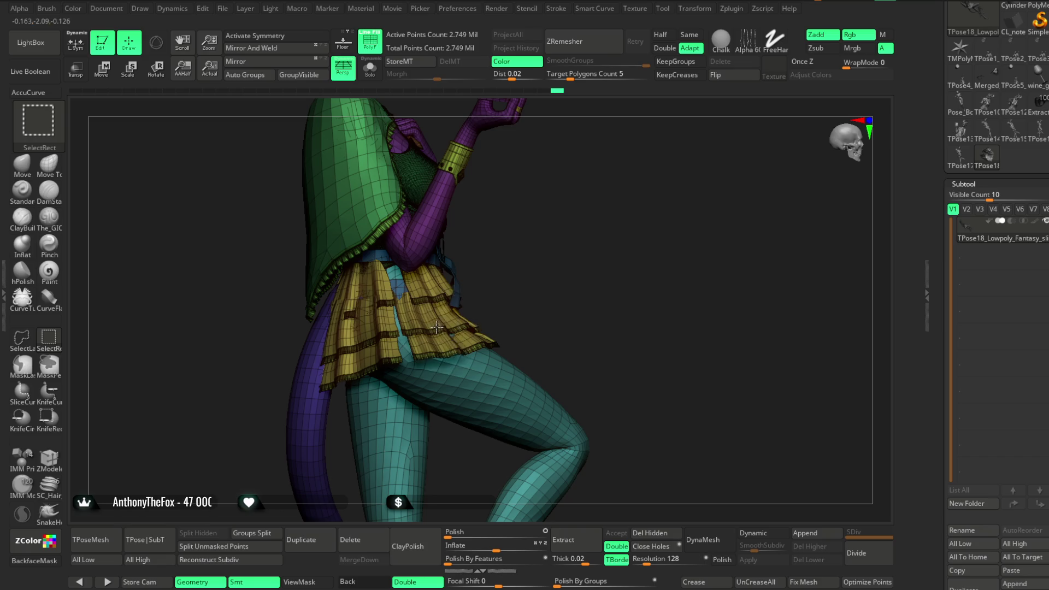
Step: Toggle the skirt polygroup's visibility, then show all geometry again
left_click(437, 327, "ctrl+shift")
left_click(534, 309, "ctrl+shift")
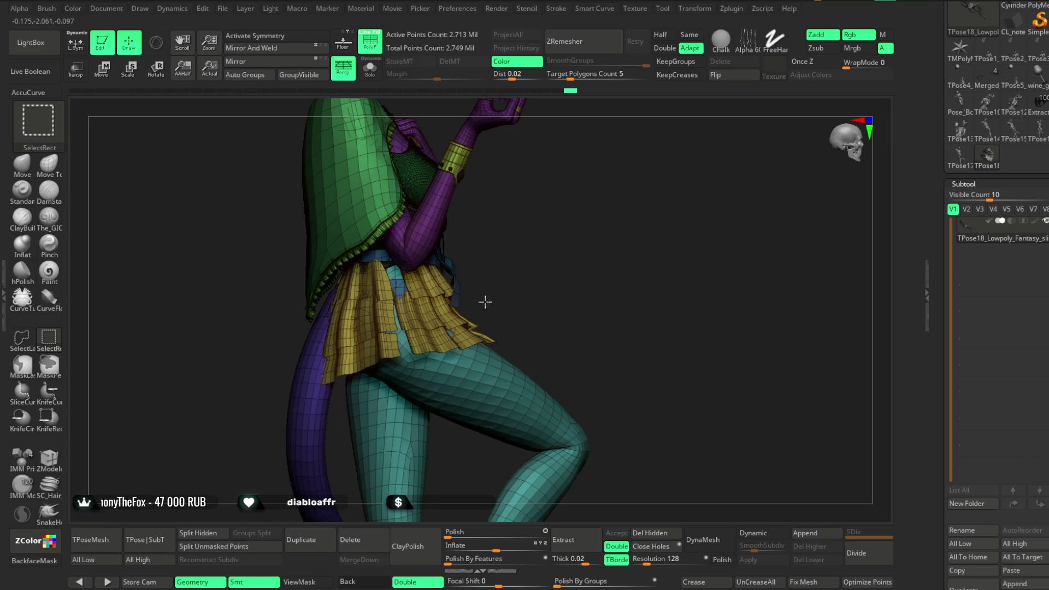
left_click(484, 302, "ctrl+shift")
left_click(528, 271, "ctrl+shift")
Step: Set the brush Draw Size to about 104 in the quick brush settings
key("space")
left_click_drag(532, 282, 547, 281)
right_click_drag(545, 235, 520, 300)
key("space")
key("Return")
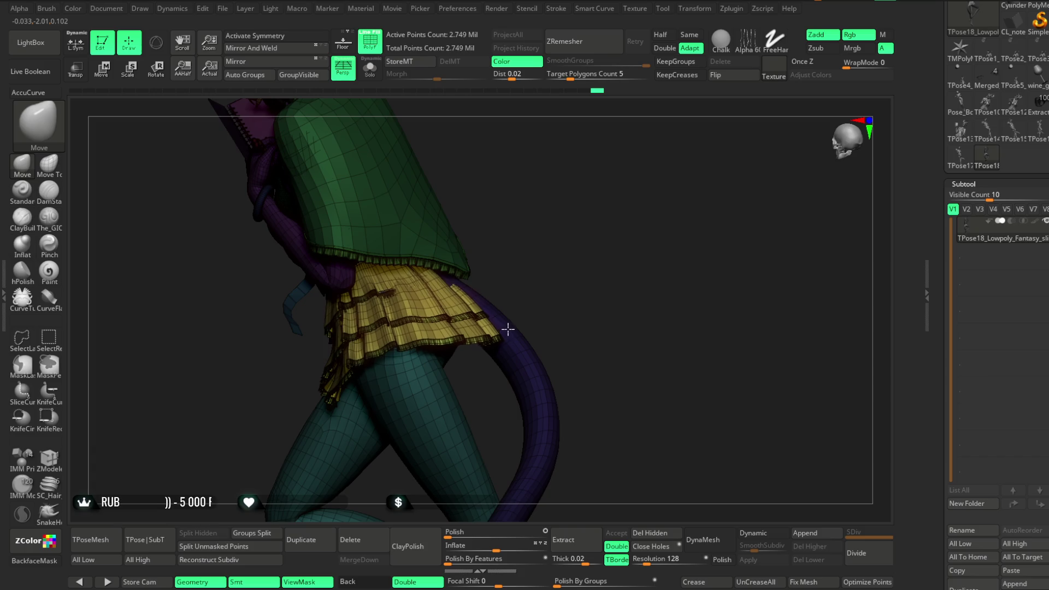
right_click_drag(510, 321, 533, 293)
key("space")
mouse_move(596, 283)
left_mouse_down()
mouse_move(485, 327)
mouse_move(579, 248)
left_mouse_up()
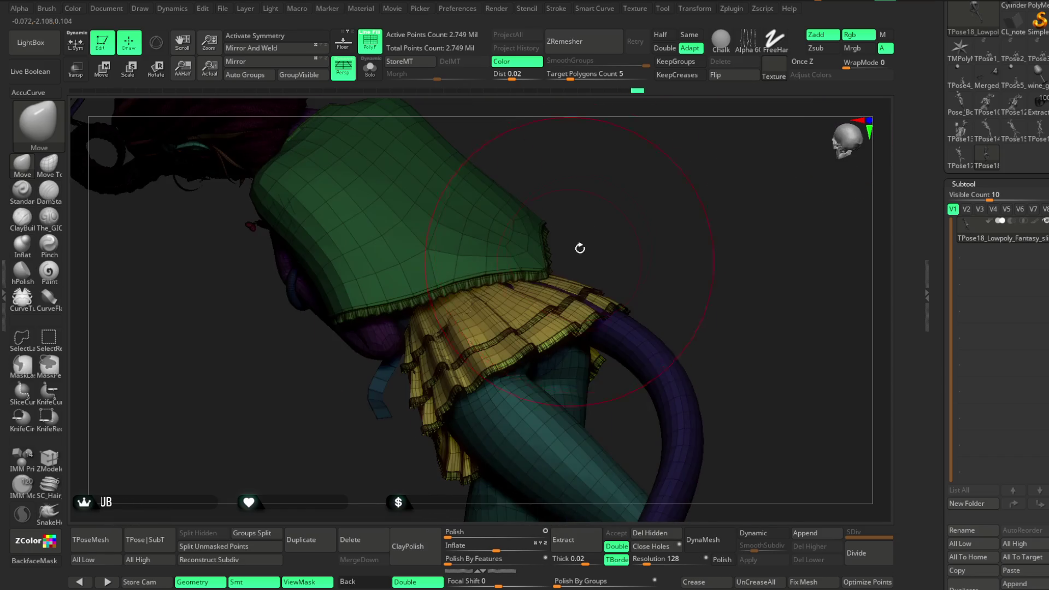
Step: Orbit to a low front view under the skirt with the tail sweeping left
right_click(616, 218)
left_click_drag(672, 194, 537, 317)
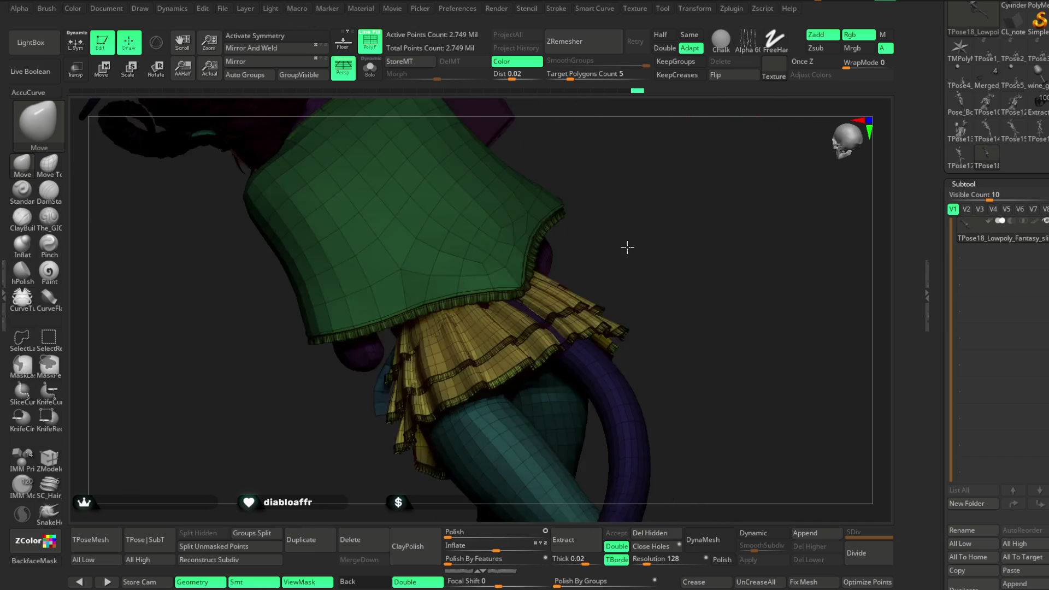
left_click_drag(657, 218, 568, 352)
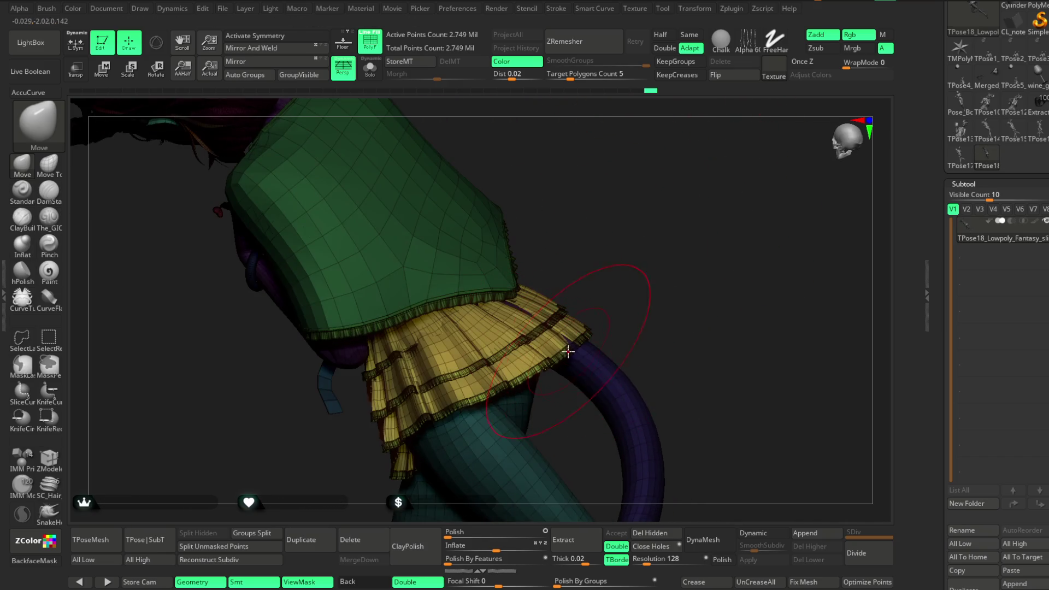
mouse_move(607, 314)
left_mouse_down()
mouse_move(620, 257)
mouse_move(540, 281)
left_mouse_up()
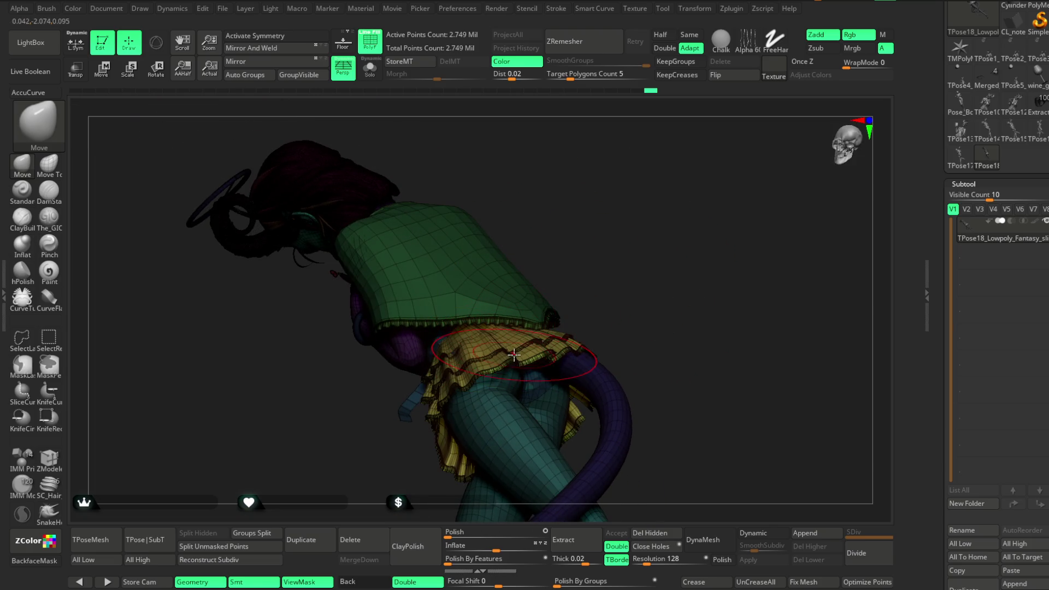
mouse_move(539, 345)
right_mouse_down()
mouse_move(608, 229)
mouse_move(560, 262)
right_mouse_up()
right_click(554, 302)
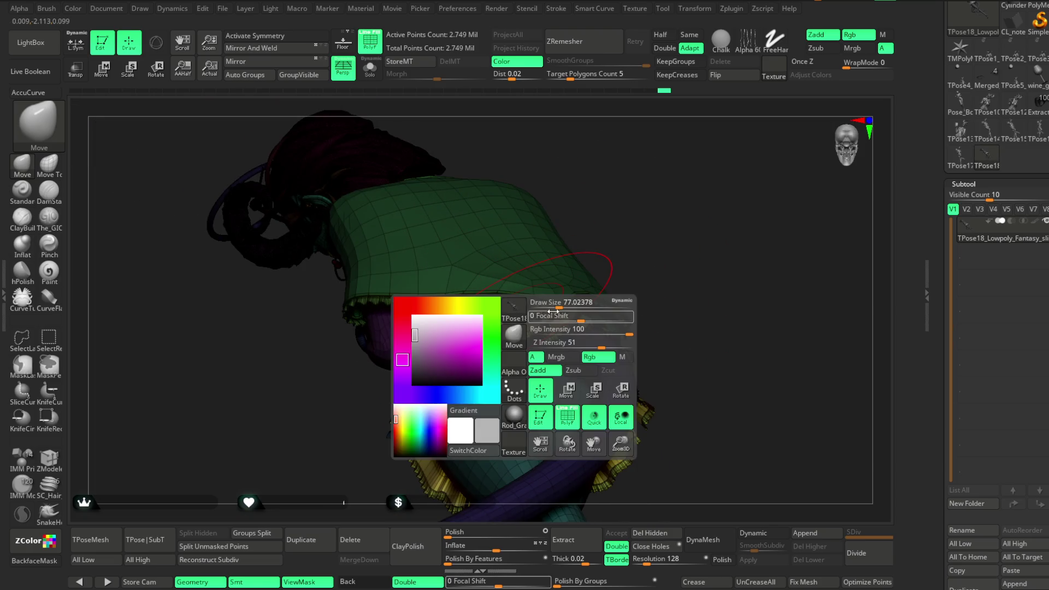
mouse_move(630, 211)
right_mouse_down()
mouse_move(609, 270)
mouse_move(481, 330)
right_mouse_up()
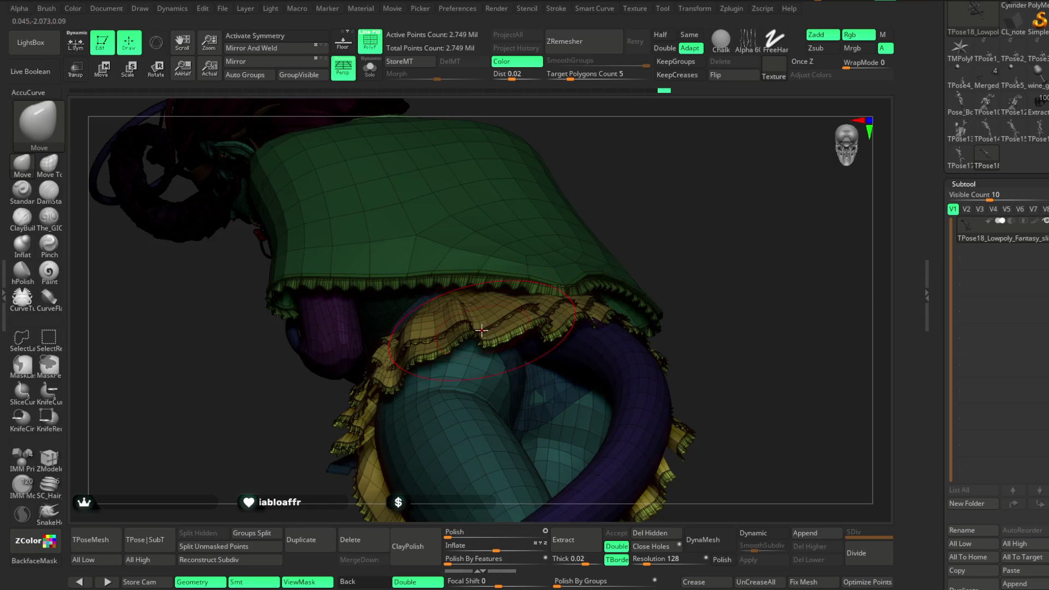
right_click_drag(588, 248, 485, 331)
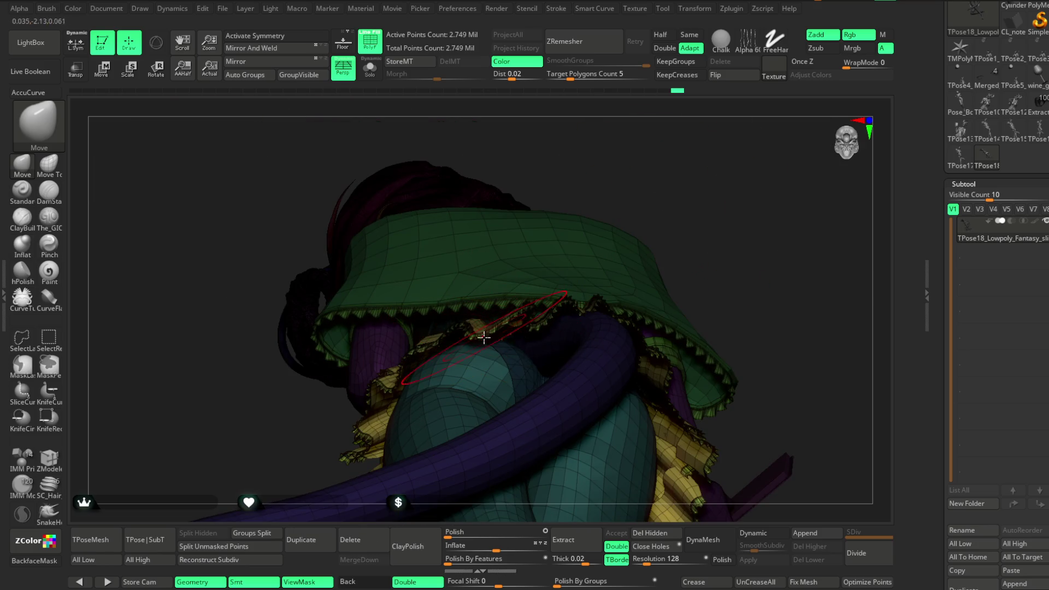
mouse_move(681, 159)
right_mouse_down()
mouse_move(710, 170)
mouse_move(712, 196)
mouse_move(716, 159)
mouse_move(705, 209)
mouse_move(710, 312)
mouse_move(340, 330)
mouse_move(448, 307)
right_mouse_up()
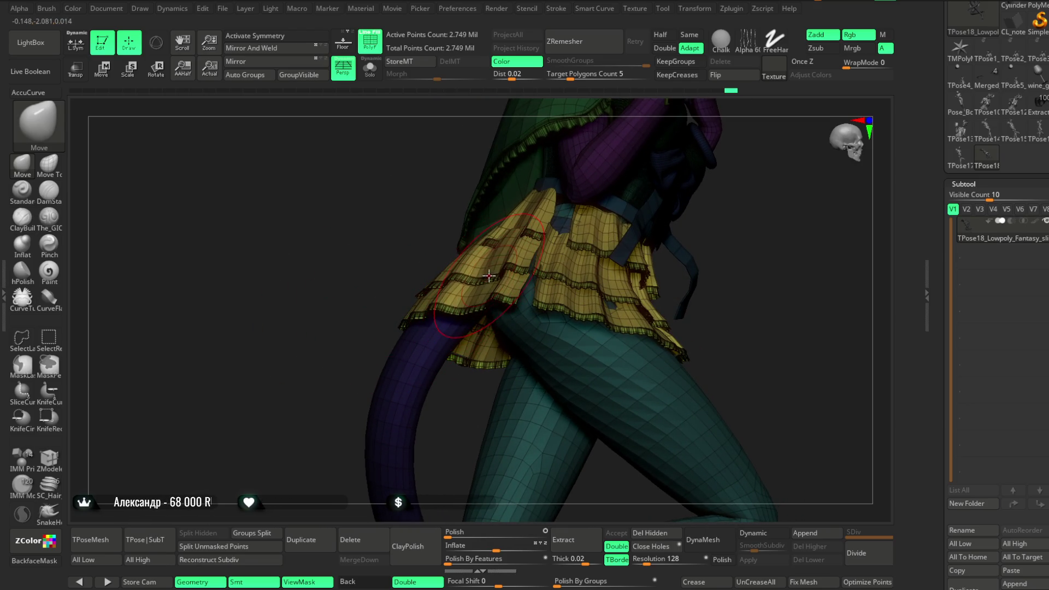
mouse_move(507, 247)
right_mouse_down()
mouse_move(351, 335)
mouse_move(475, 297)
mouse_move(382, 337)
mouse_move(475, 299)
right_mouse_up()
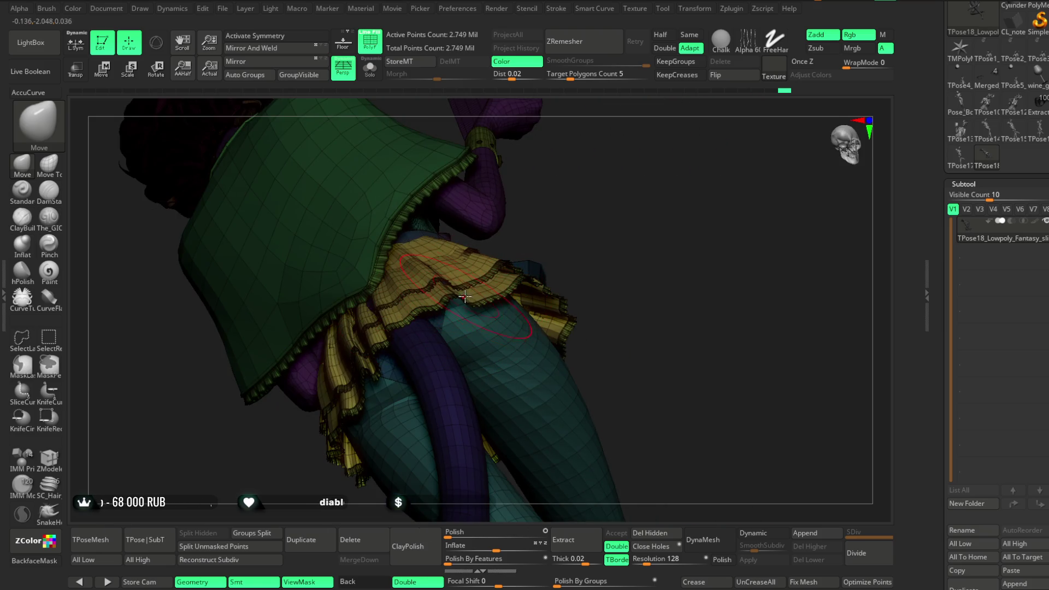
right_click_drag(540, 224, 454, 295)
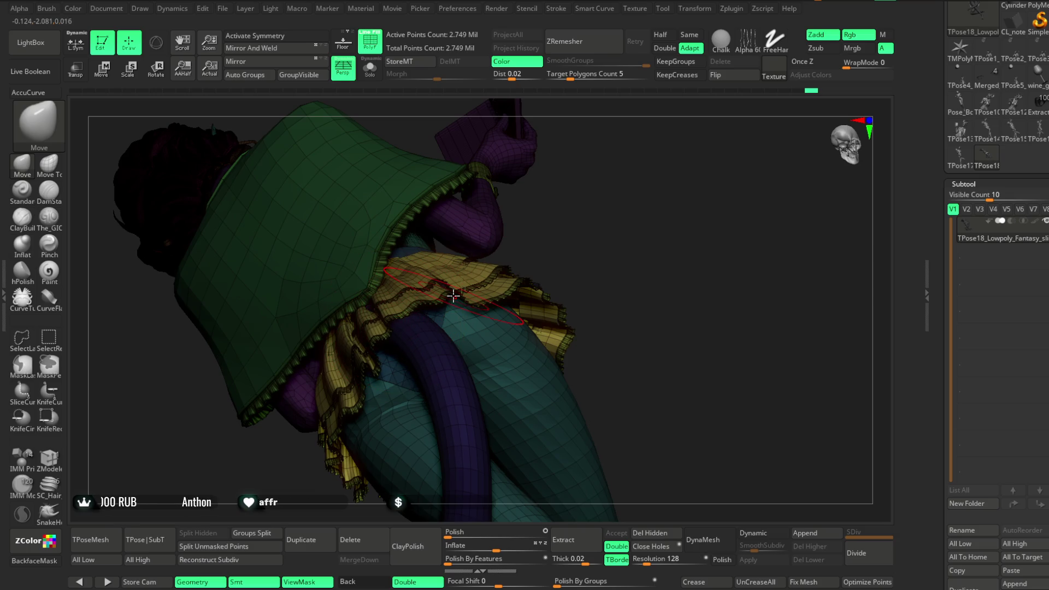
mouse_move(559, 233)
right_mouse_down()
mouse_move(427, 276)
mouse_move(447, 279)
right_mouse_up()
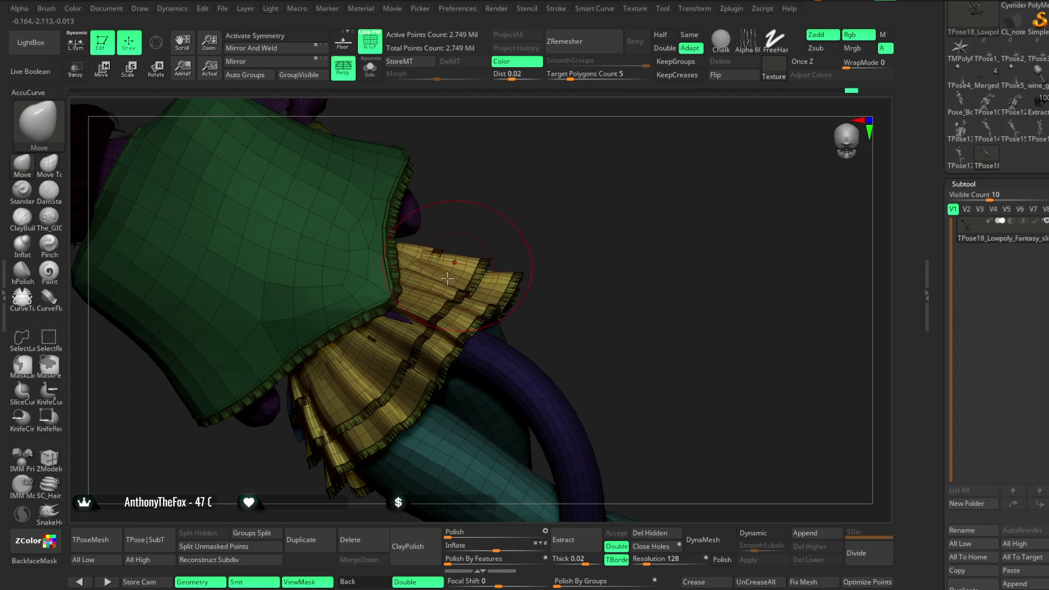
mouse_move(525, 216)
right_mouse_down()
mouse_move(314, 394)
mouse_move(342, 405)
mouse_move(539, 202)
mouse_move(407, 304)
right_mouse_up()
mouse_move(529, 220)
right_mouse_down()
mouse_move(319, 375)
mouse_move(288, 302)
mouse_move(345, 309)
right_mouse_up()
mouse_move(357, 419)
right_mouse_down()
mouse_move(370, 316)
mouse_move(523, 262)
mouse_move(330, 314)
right_mouse_up()
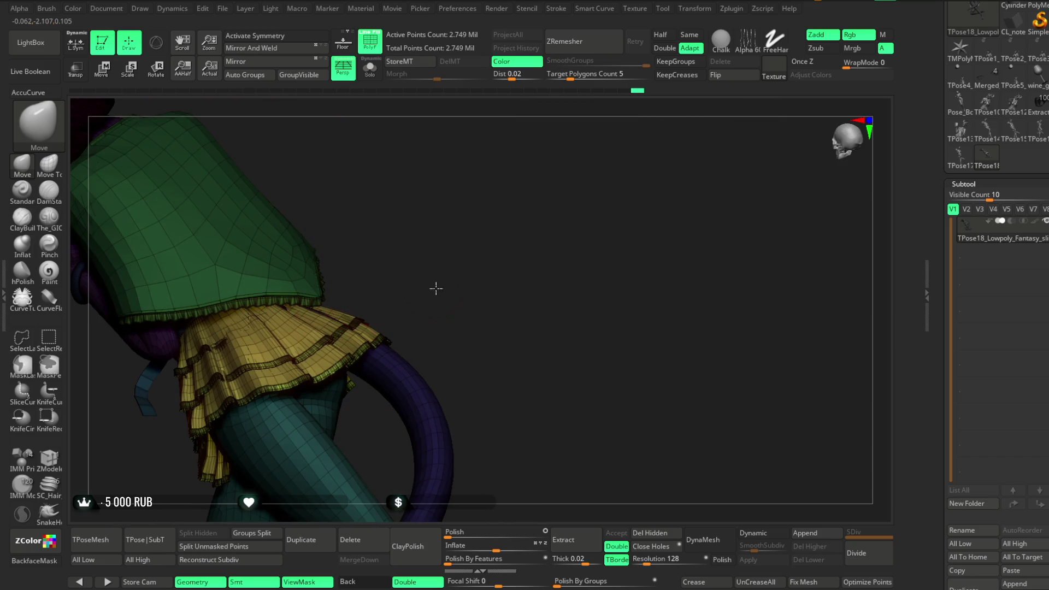
mouse_move(435, 288)
right_mouse_down()
mouse_move(466, 257)
mouse_move(469, 292)
mouse_move(450, 318)
mouse_move(458, 297)
mouse_move(345, 370)
right_mouse_up()
mouse_move(278, 433)
right_mouse_down()
mouse_move(262, 410)
mouse_move(569, 325)
mouse_move(541, 264)
mouse_move(532, 285)
mouse_move(524, 264)
mouse_move(536, 253)
mouse_move(529, 276)
mouse_move(595, 248)
mouse_move(522, 264)
mouse_move(538, 284)
mouse_move(528, 258)
mouse_move(552, 229)
mouse_move(541, 243)
right_mouse_up()
Step: Turn off PolyFrame and run Transpose Master's TPose|SubT, confirming the pose transfer
left_click(370, 41)
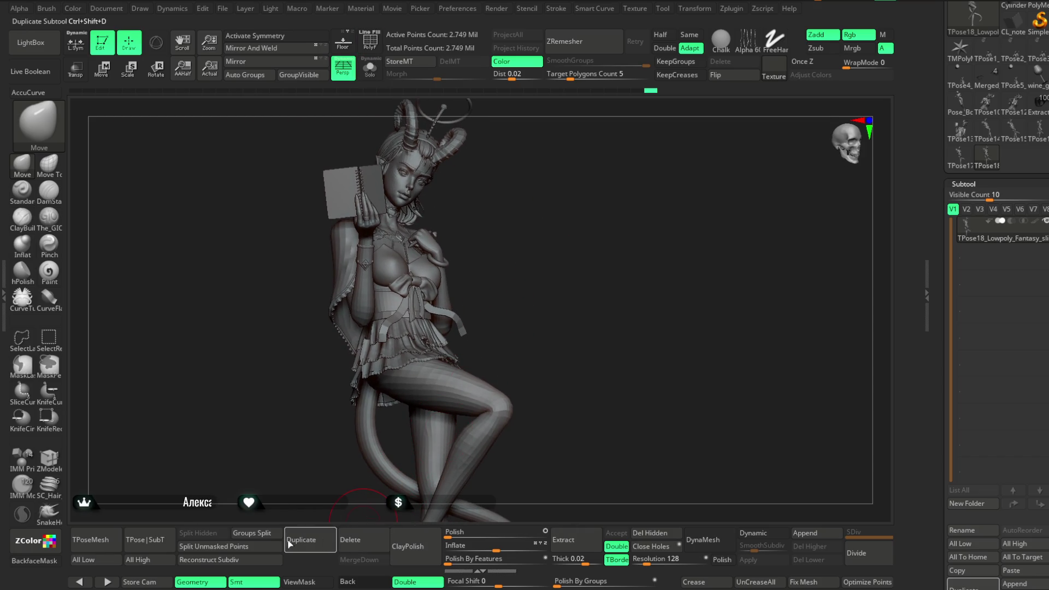
left_click(160, 541)
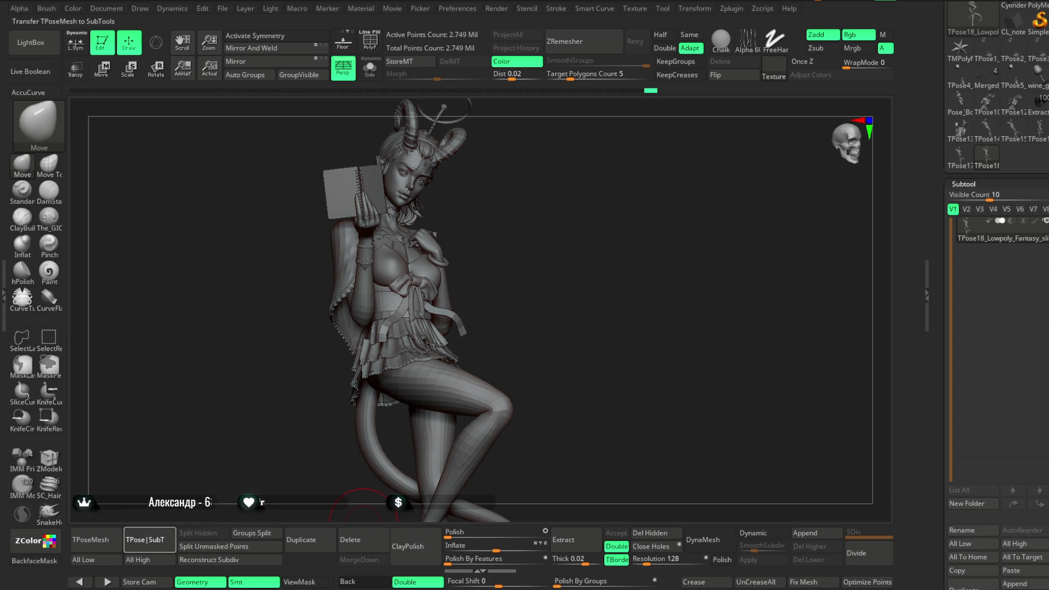
left_click(145, 539)
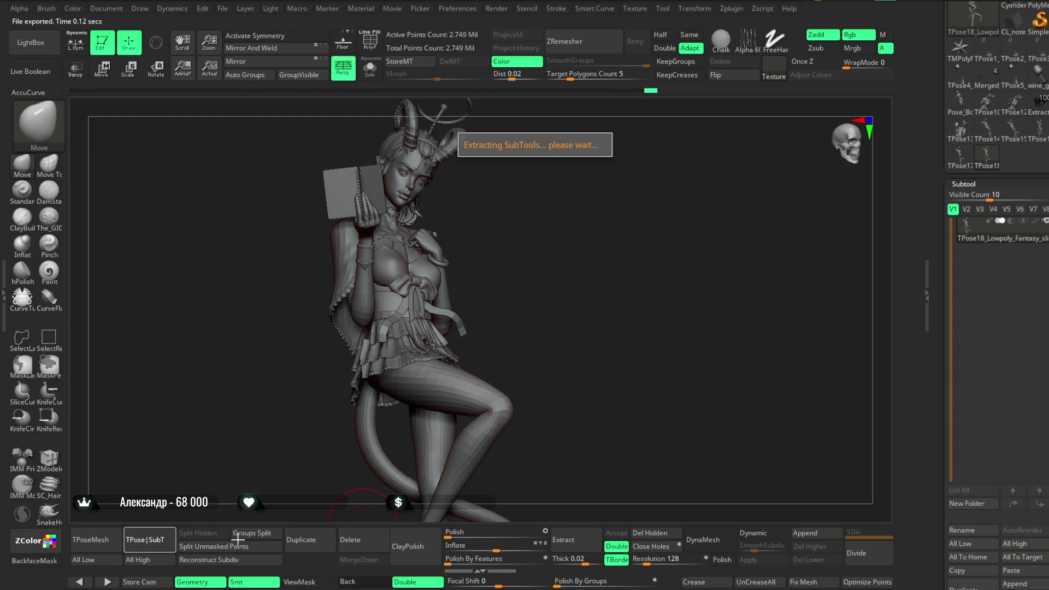
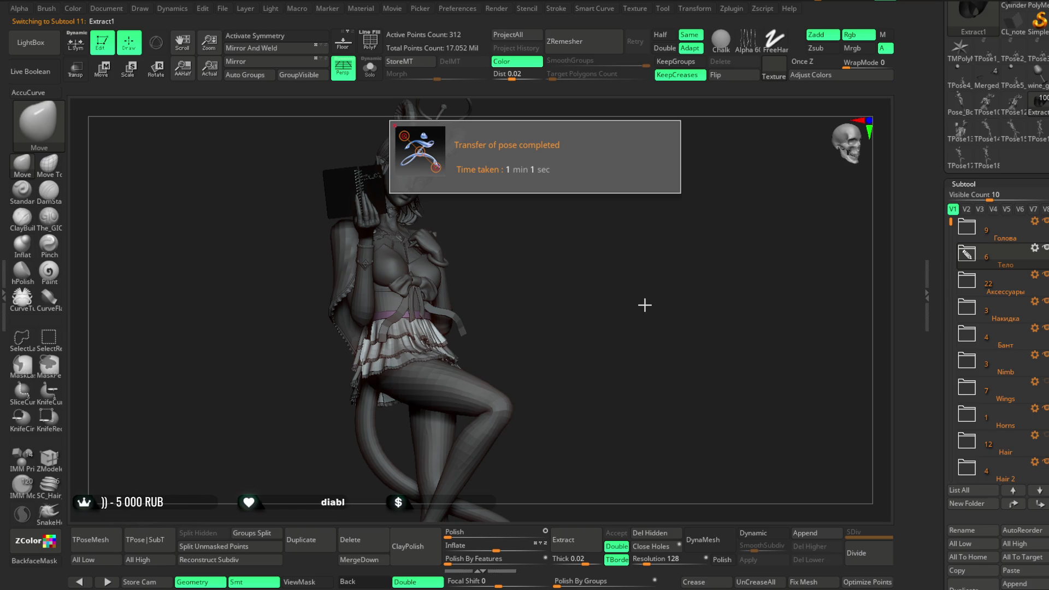
Step: Check a skirt piece's polygroups with PolyF and Solo, then make skirt subtool 36_01 active
mouse_move(601, 268)
left_mouse_down()
mouse_move(578, 265)
mouse_move(600, 332)
mouse_move(616, 258)
mouse_move(594, 263)
mouse_move(623, 248)
mouse_move(632, 276)
mouse_move(672, 251)
mouse_move(628, 259)
left_mouse_up()
key("space")
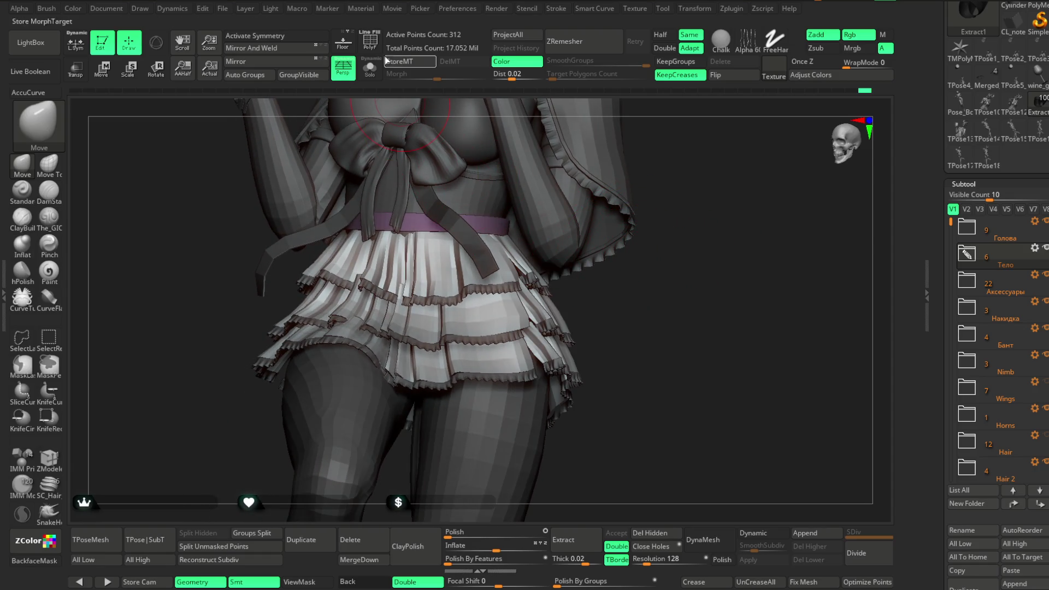
key("shift+f")
key("ctrl+shift+s")
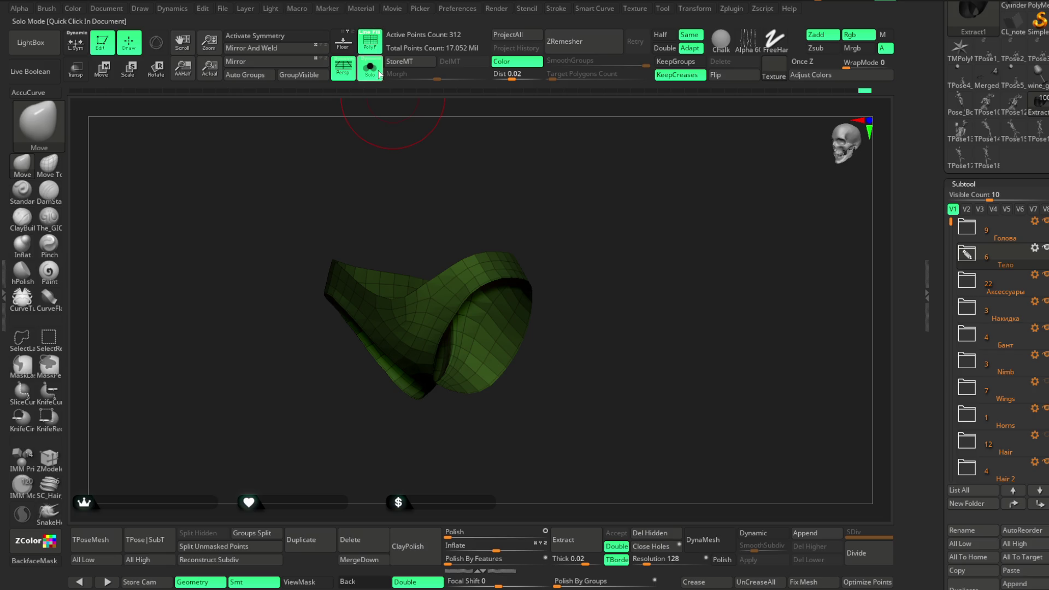
key("ctrl+shift+s")
left_click(434, 313, "alt")
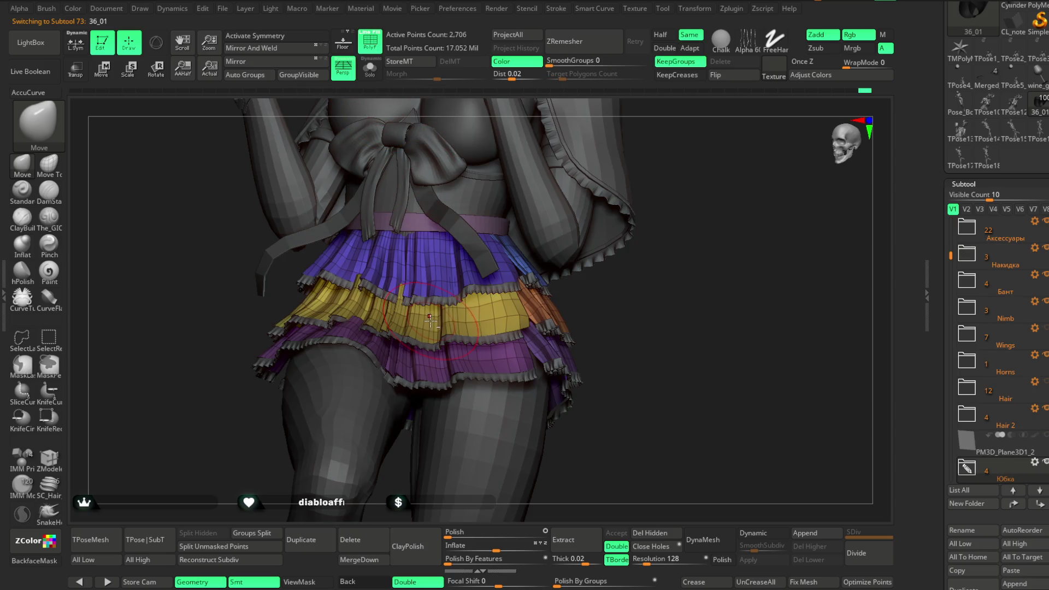
Step: Solo the skirt and switch to the Move Topological brush with a smaller Draw Size
key("ctrl+shift+s")
mouse_move(456, 145)
left_mouse_down()
mouse_move(624, 203)
mouse_move(624, 214)
left_mouse_up()
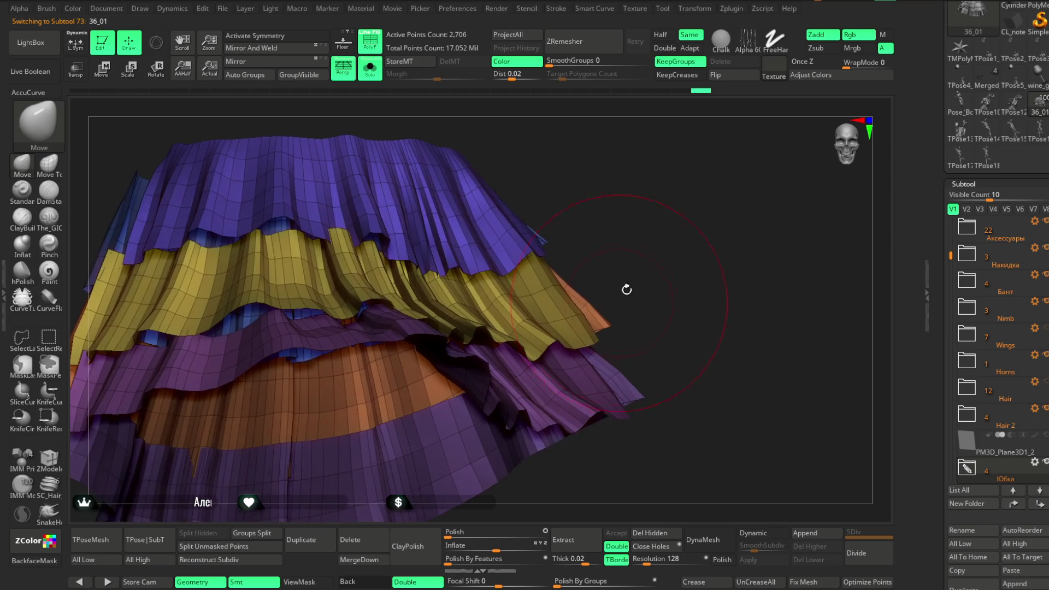
left_click(49, 164)
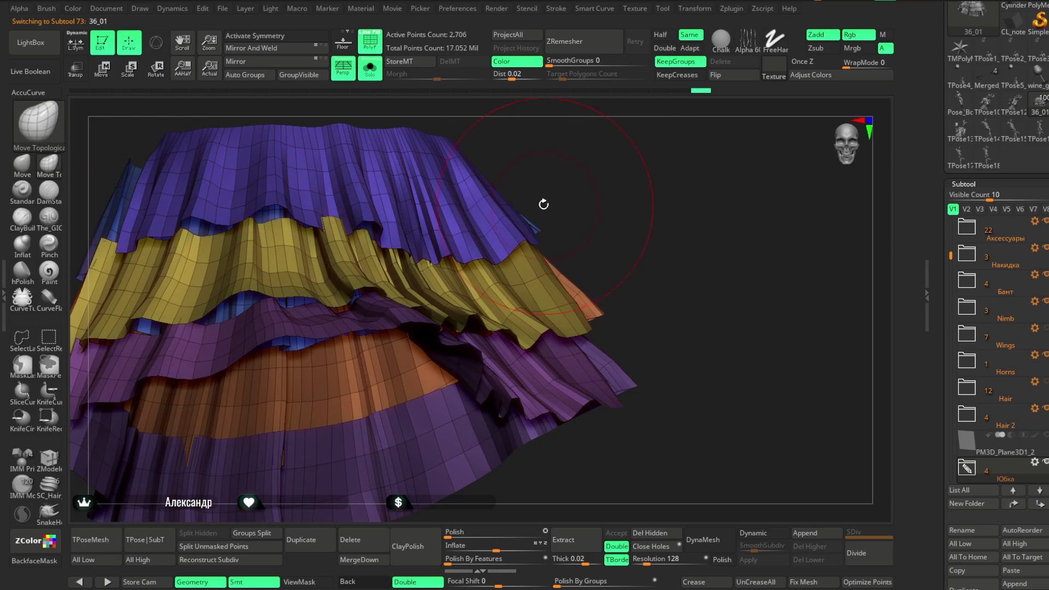
key("space")
mouse_move(544, 204)
left_mouse_down()
mouse_move(206, 450)
mouse_move(235, 417)
left_mouse_up()
key("space")
left_click_drag(373, 270, 382, 271)
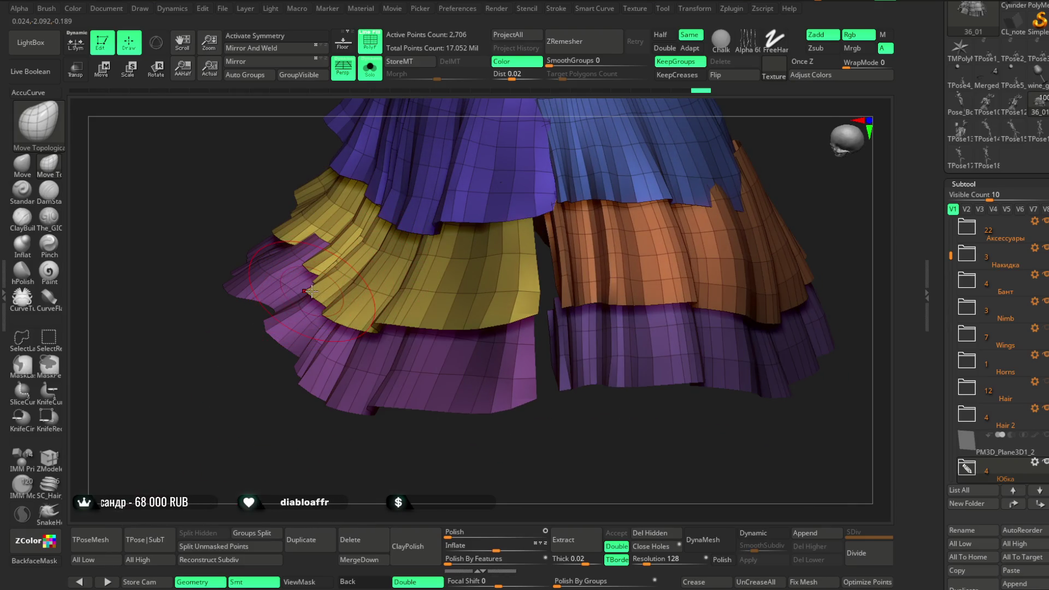
Step: Orbit into the gaps between skirt tiers and shrink the Draw Size further
mouse_move(286, 436)
left_mouse_down()
mouse_move(496, 224)
mouse_move(589, 201)
mouse_move(566, 176)
mouse_move(577, 205)
mouse_move(499, 250)
left_mouse_up()
left_click_drag(497, 349, 325, 447)
left_click_drag(421, 382, 640, 272)
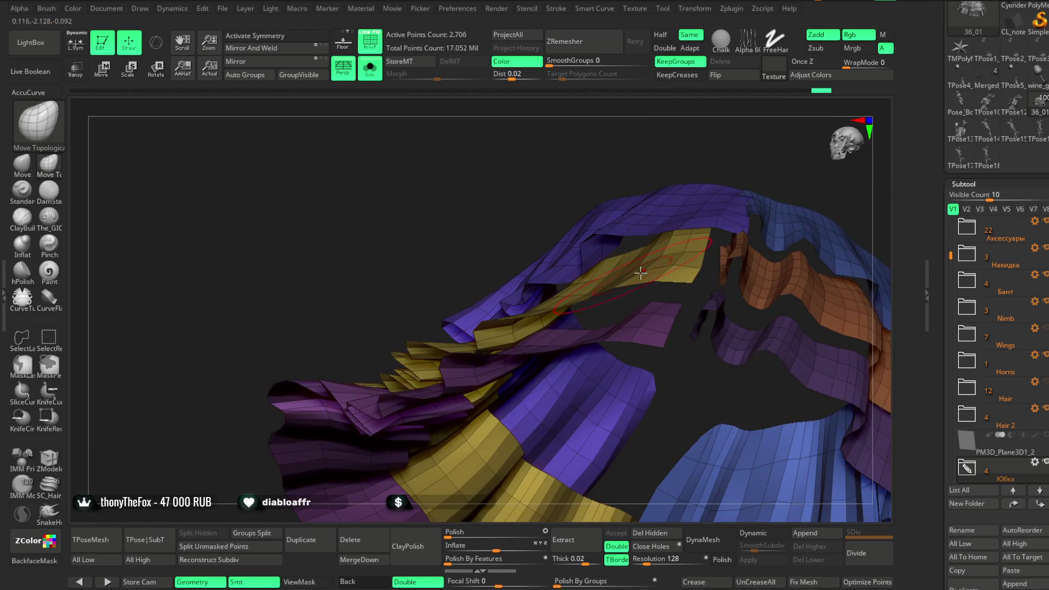
key("space")
left_click_drag(749, 153, 674, 201)
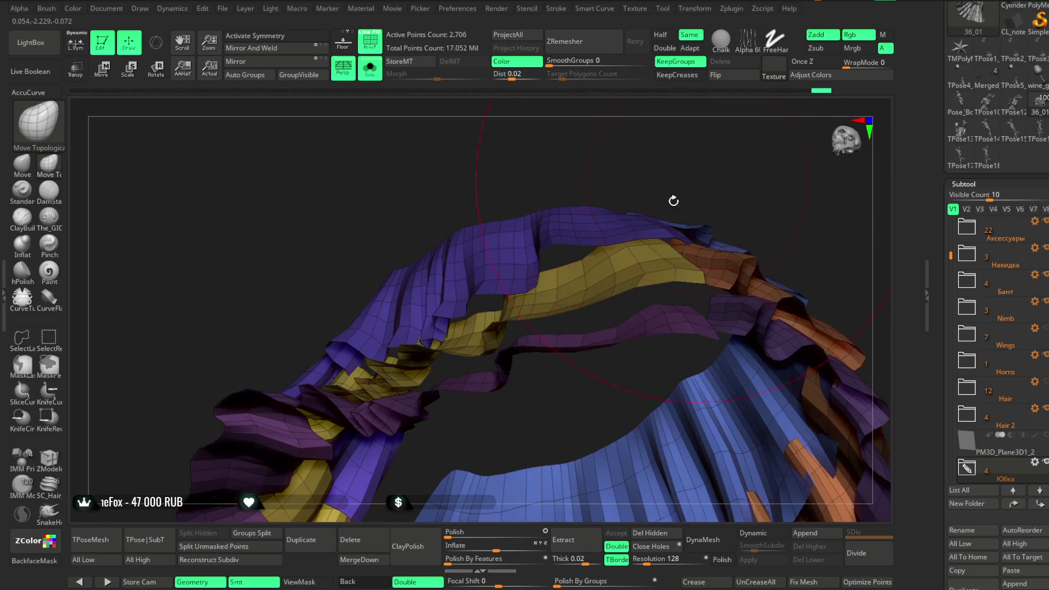
key("space")
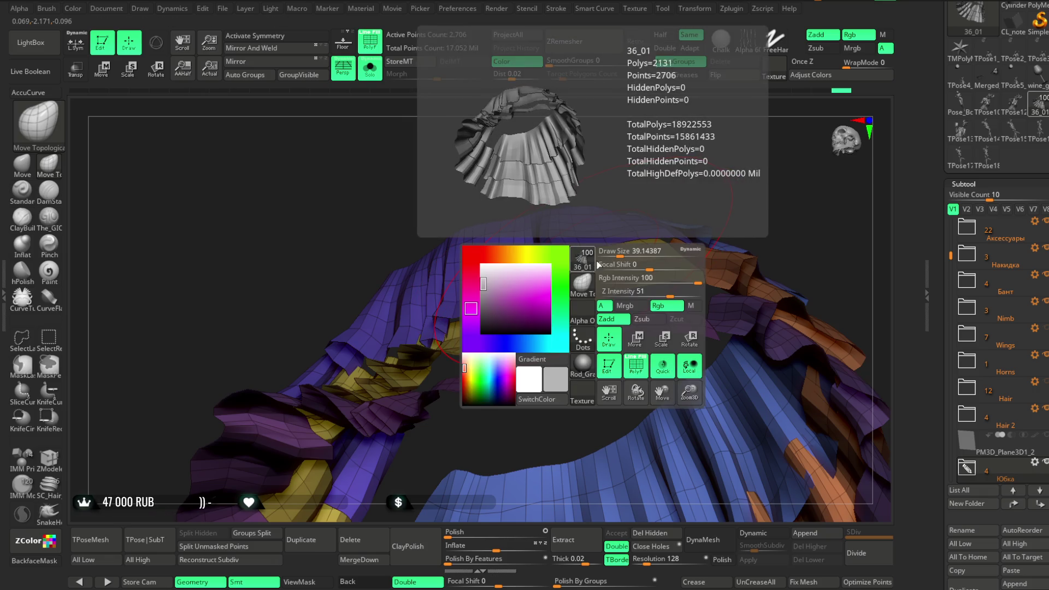
left_click_drag(621, 254, 546, 242)
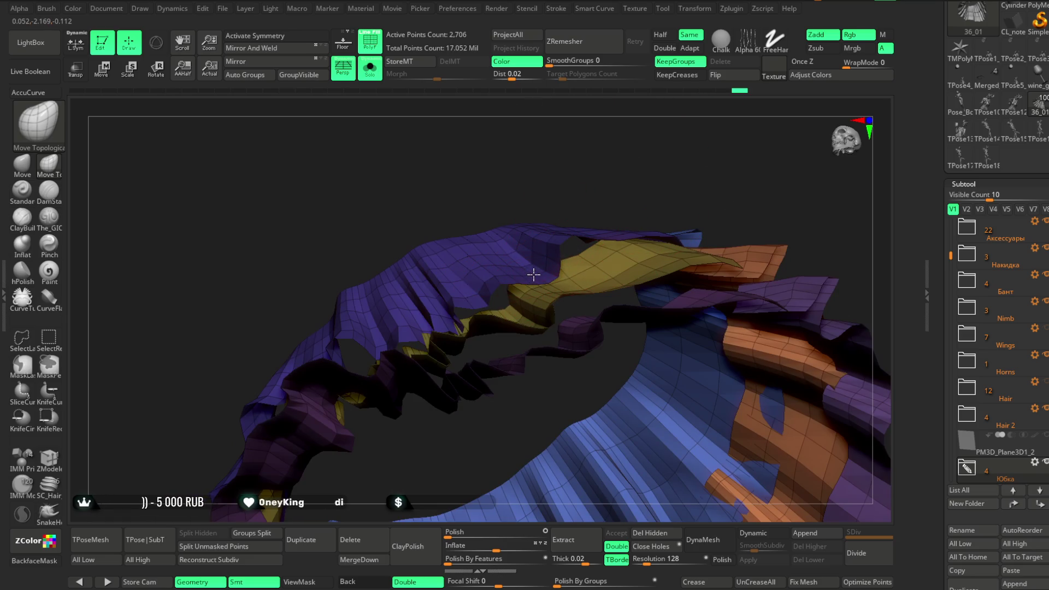
Step: Orbit around the soloed skirt tiers from side and top views
mouse_move(661, 175)
left_mouse_down()
mouse_move(604, 191)
mouse_move(614, 198)
left_mouse_up()
key("space")
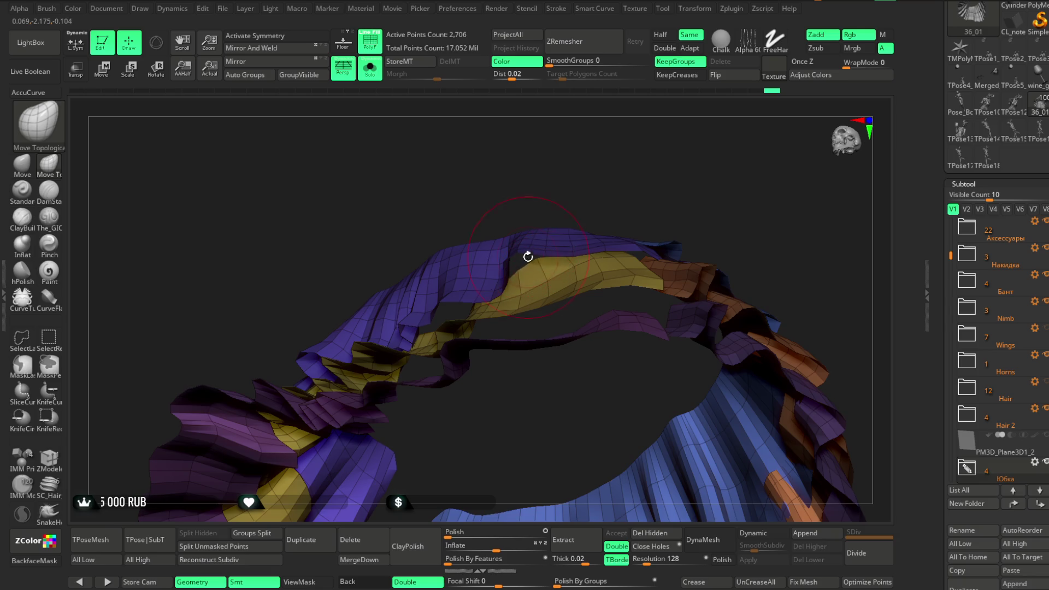
left_click_drag(528, 257, 575, 218)
mouse_move(570, 270)
left_mouse_down()
mouse_move(647, 192)
mouse_move(604, 289)
mouse_move(643, 267)
left_mouse_up()
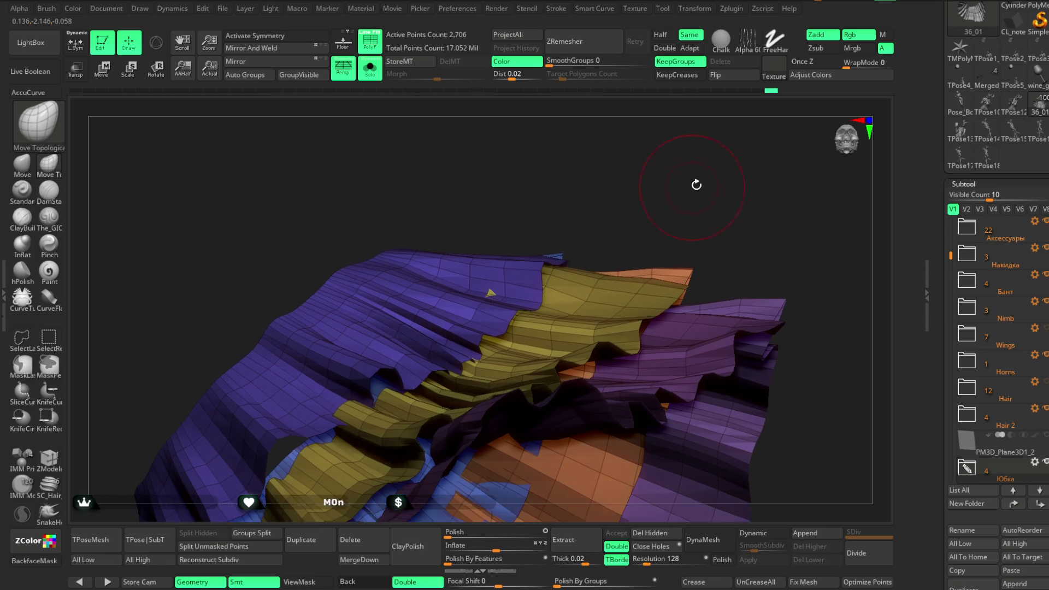
key("space")
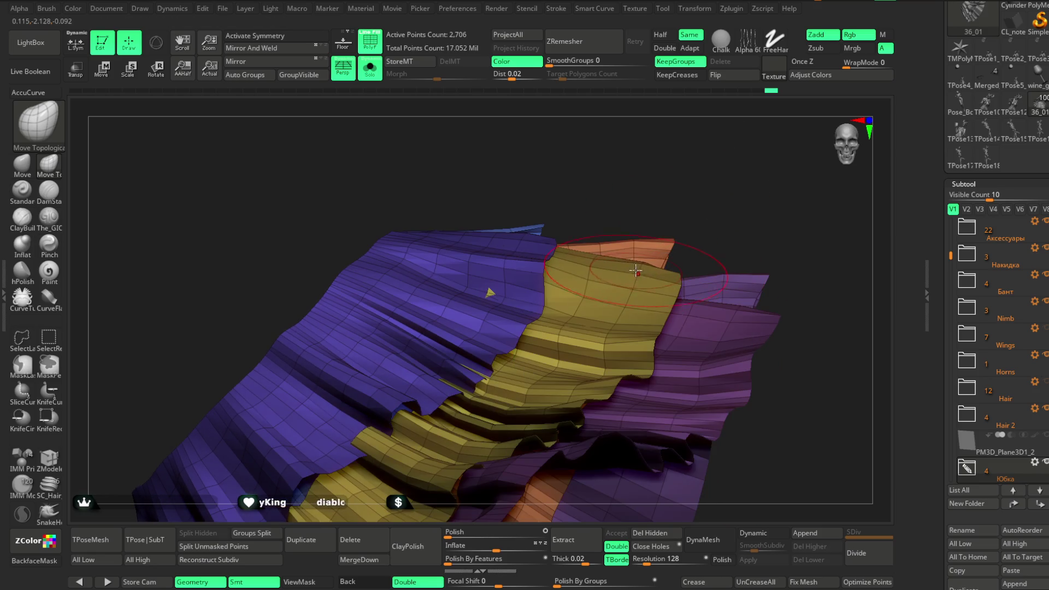
mouse_move(702, 178)
left_mouse_down()
mouse_move(664, 202)
mouse_move(638, 280)
mouse_move(679, 199)
mouse_move(721, 155)
mouse_move(710, 184)
mouse_move(707, 171)
mouse_move(685, 190)
left_mouse_up()
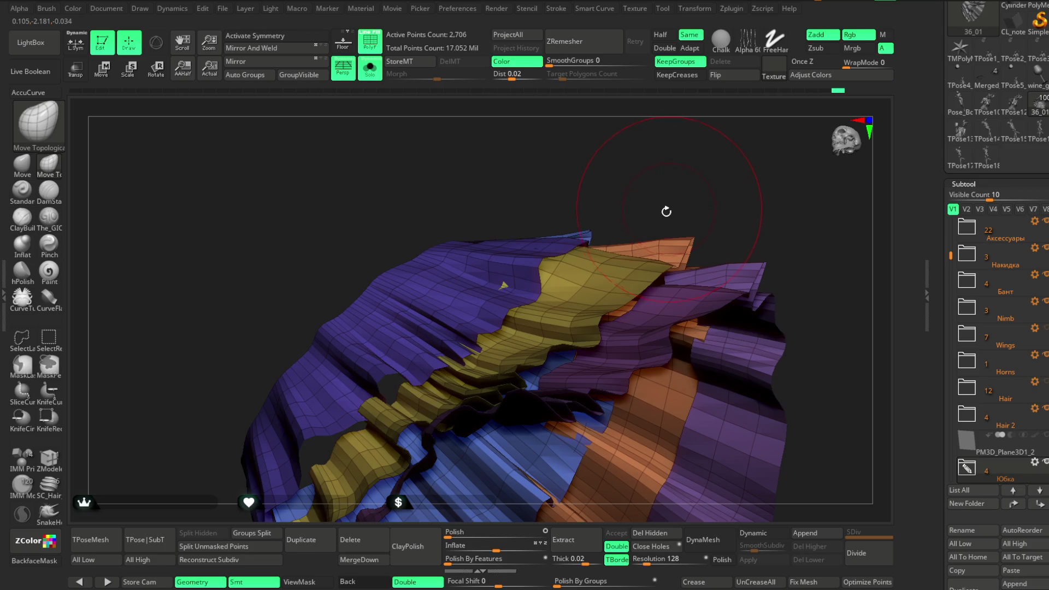
mouse_move(572, 260)
left_mouse_down()
mouse_move(646, 175)
mouse_move(627, 237)
left_mouse_up()
left_click_drag(683, 169, 705, 164)
mouse_move(614, 268)
left_mouse_down()
mouse_move(674, 192)
mouse_move(631, 258)
left_mouse_up()
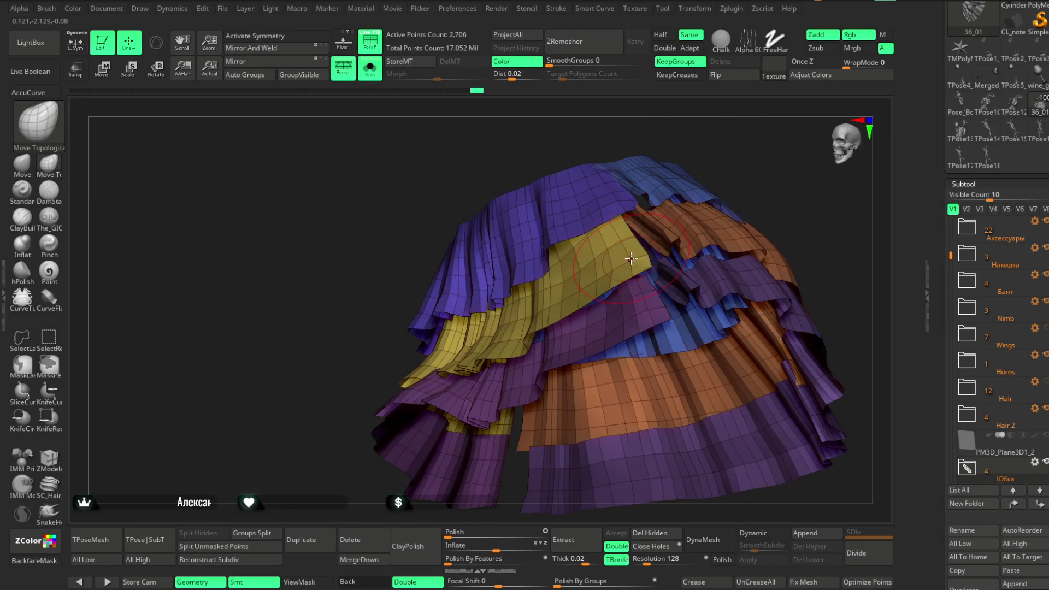
left_click_drag(730, 158, 746, 122)
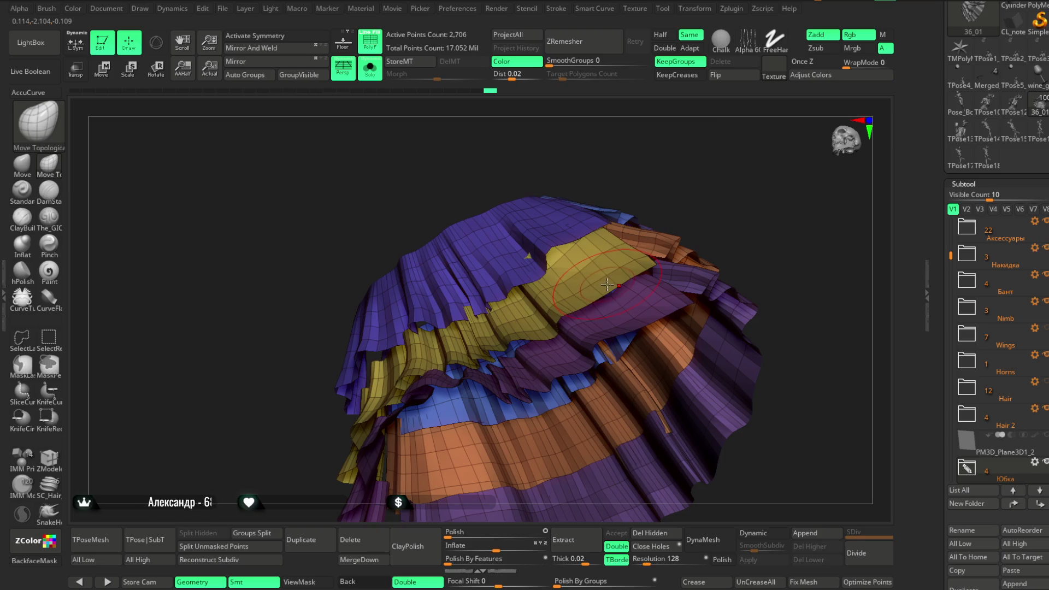
mouse_move(683, 180)
left_mouse_down()
mouse_move(700, 188)
mouse_move(678, 207)
left_mouse_up()
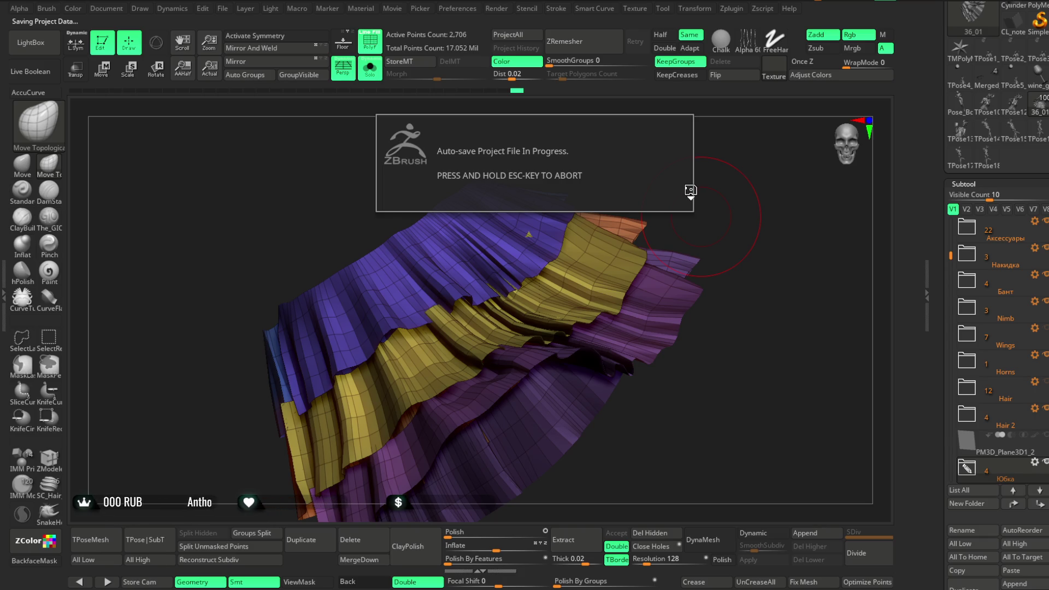
Step: Orbit the soloed skirt to inspect its tiers from several angles
mouse_move(693, 187)
left_mouse_down()
mouse_move(678, 274)
mouse_move(714, 217)
mouse_move(629, 198)
left_mouse_up()
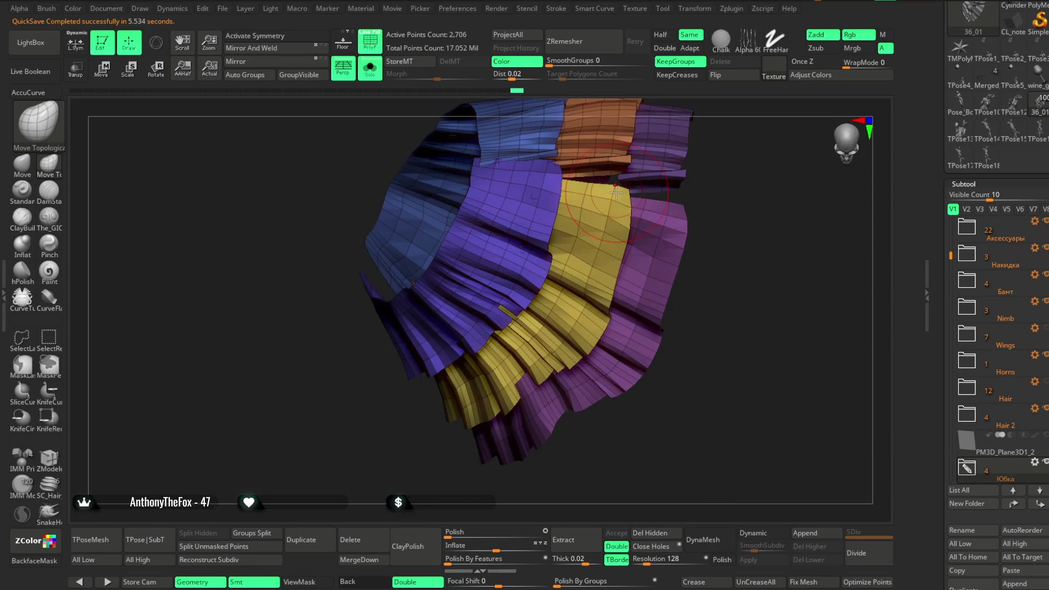
mouse_move(691, 240)
left_mouse_down()
mouse_move(731, 187)
mouse_move(668, 148)
mouse_move(571, 318)
mouse_move(543, 340)
left_mouse_up()
key("space")
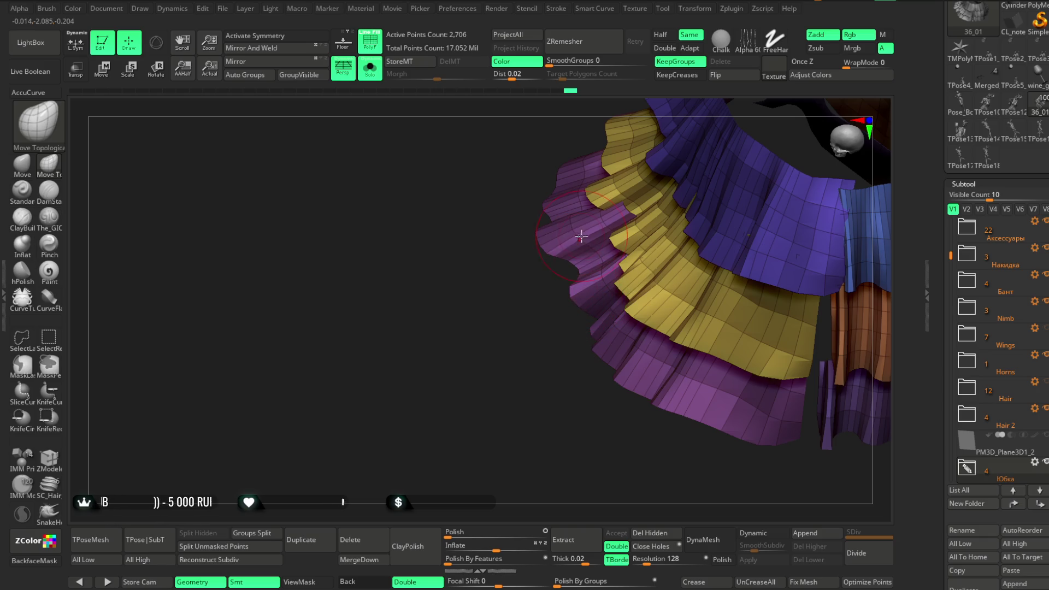
left_click_drag(573, 290, 546, 325)
key("space")
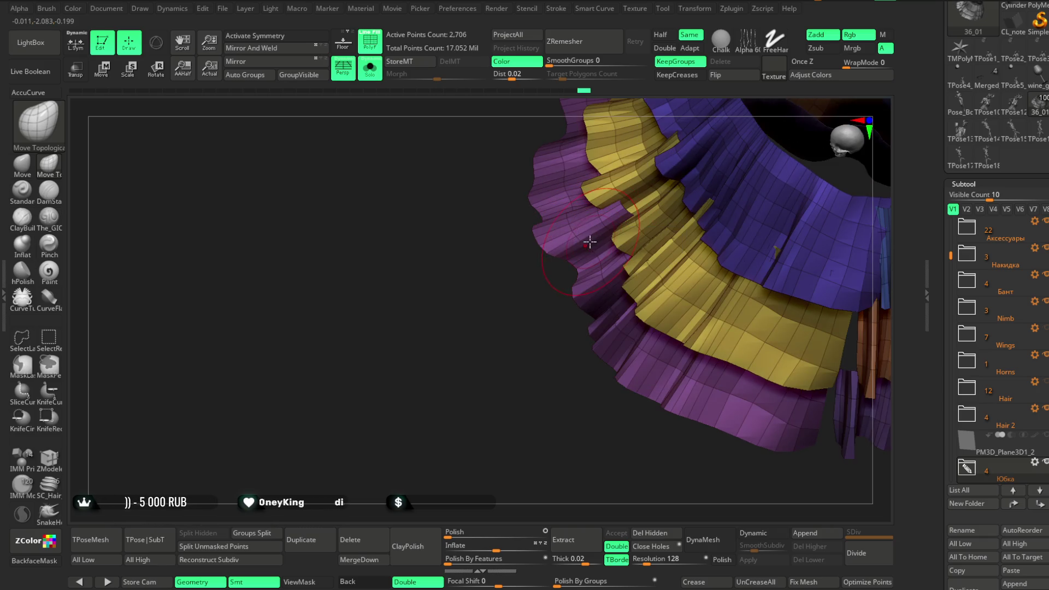
left_click_drag(543, 271, 525, 375)
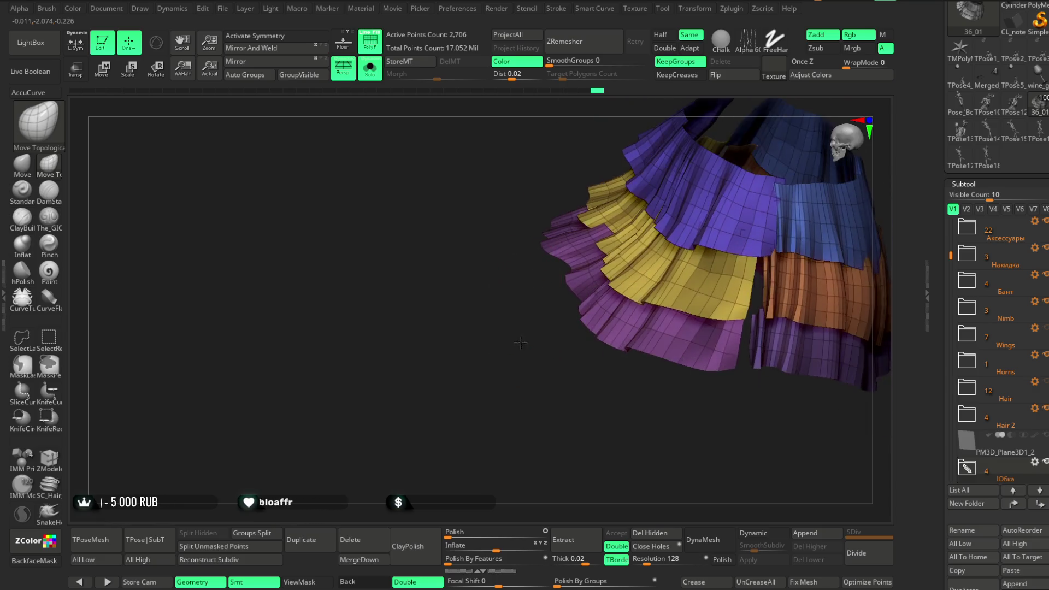
key("space")
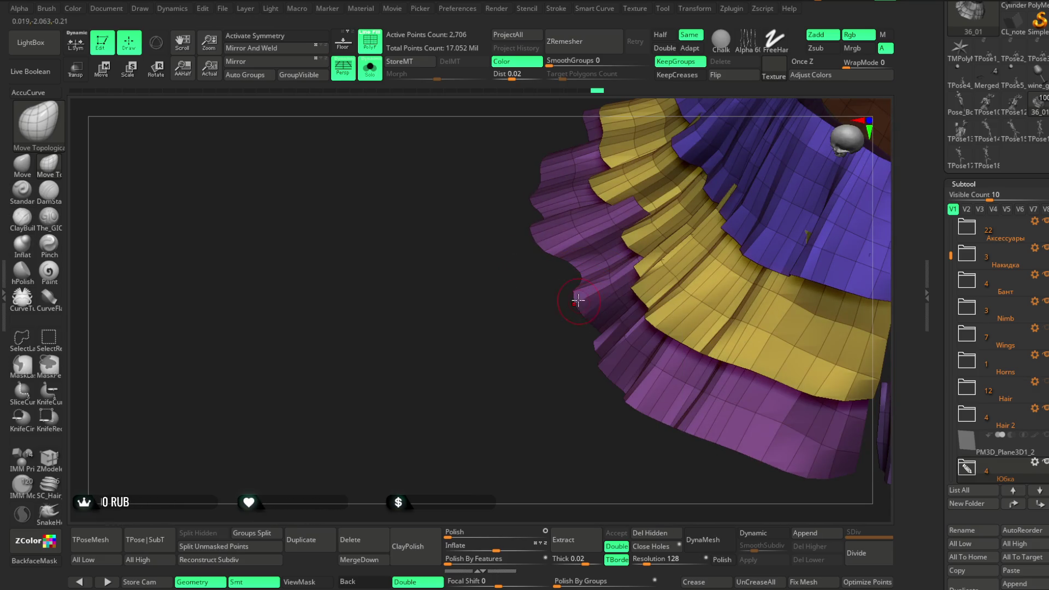
mouse_move(557, 331)
left_mouse_down()
mouse_move(576, 300)
mouse_move(533, 297)
left_mouse_up()
left_click_drag(534, 393, 538, 397)
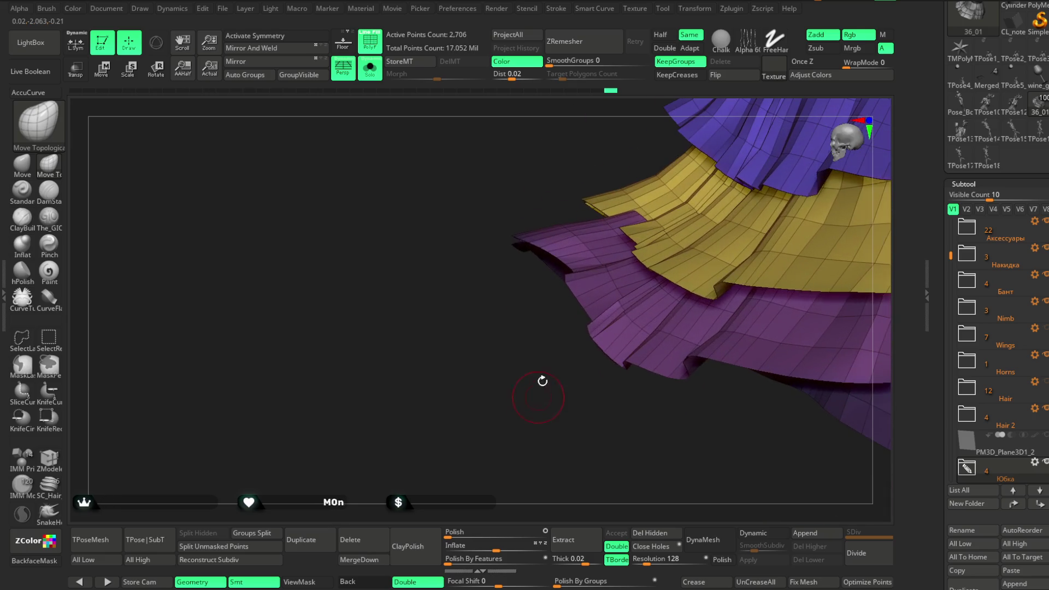
key("space")
Step: Zoom in on the lower tiers and hide all but the lower purple tier
left_click_drag(589, 355, 604, 321)
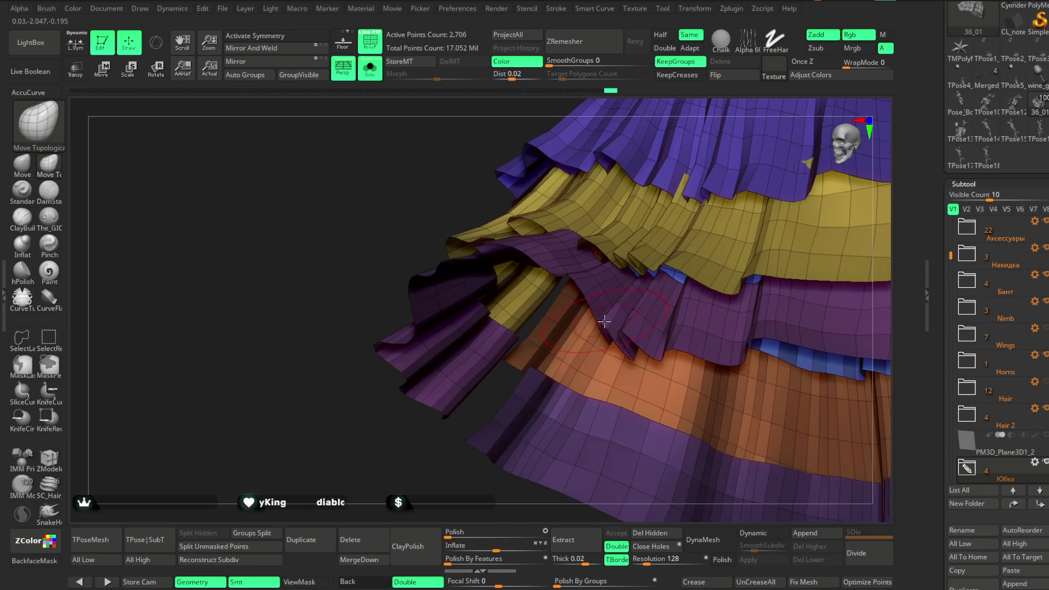
left_click_drag(499, 451, 464, 468)
key("shift")
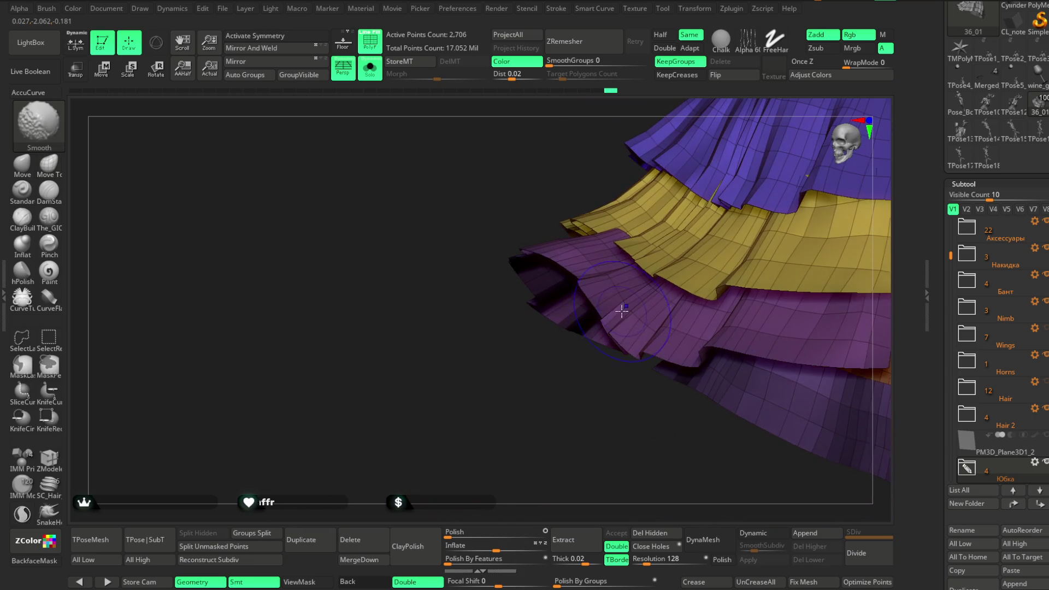
left_click(622, 310, "ctrl+shift")
Step: Orbit around the lone purple tier, then turn Solo off to see it on the body
key("f")
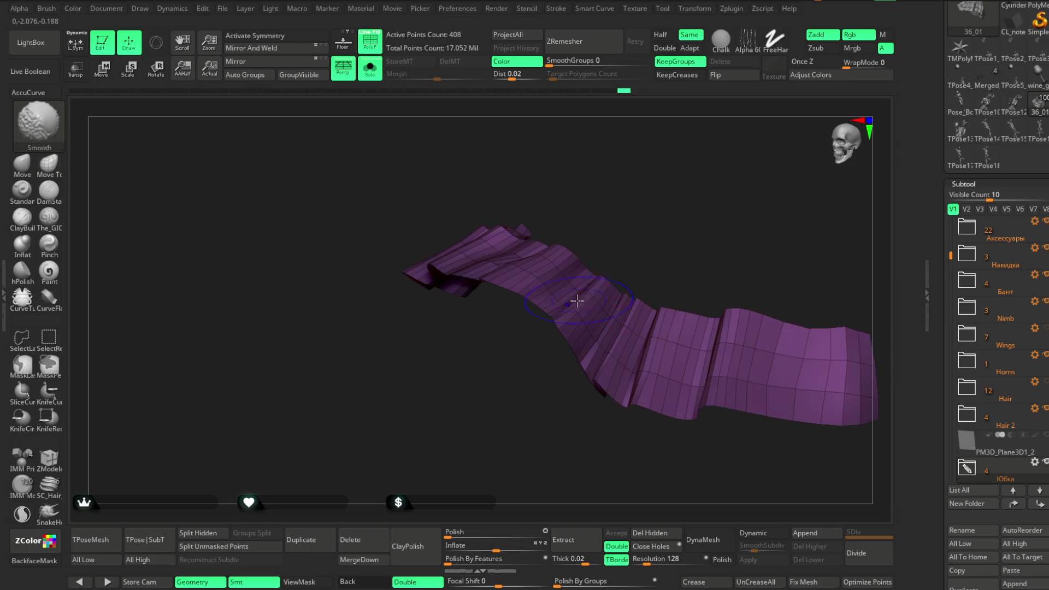
left_click_drag(611, 201, 531, 304)
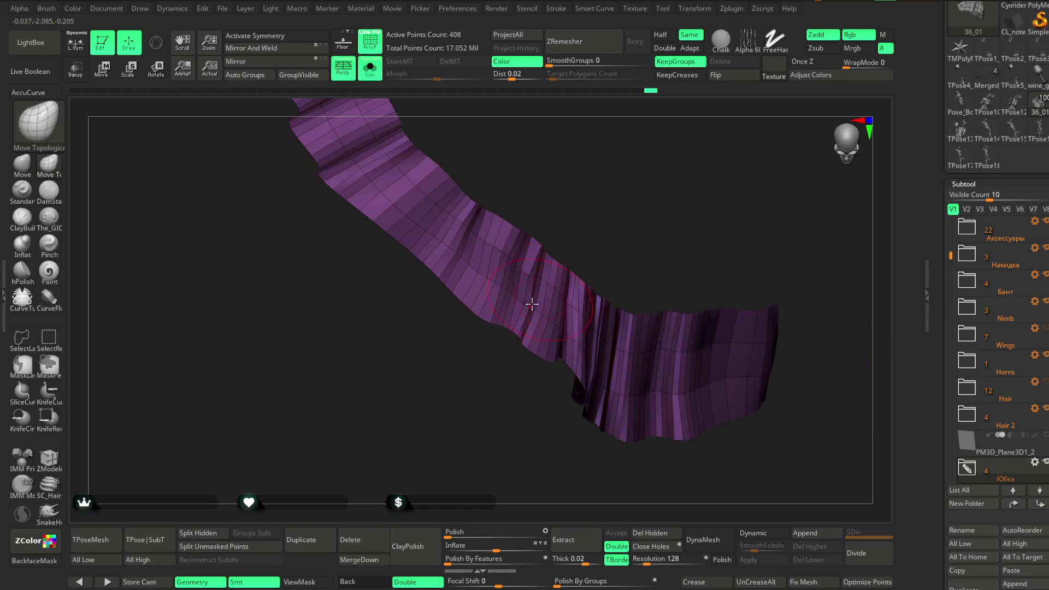
mouse_move(568, 240)
left_mouse_down()
mouse_move(590, 215)
mouse_move(612, 213)
left_mouse_up()
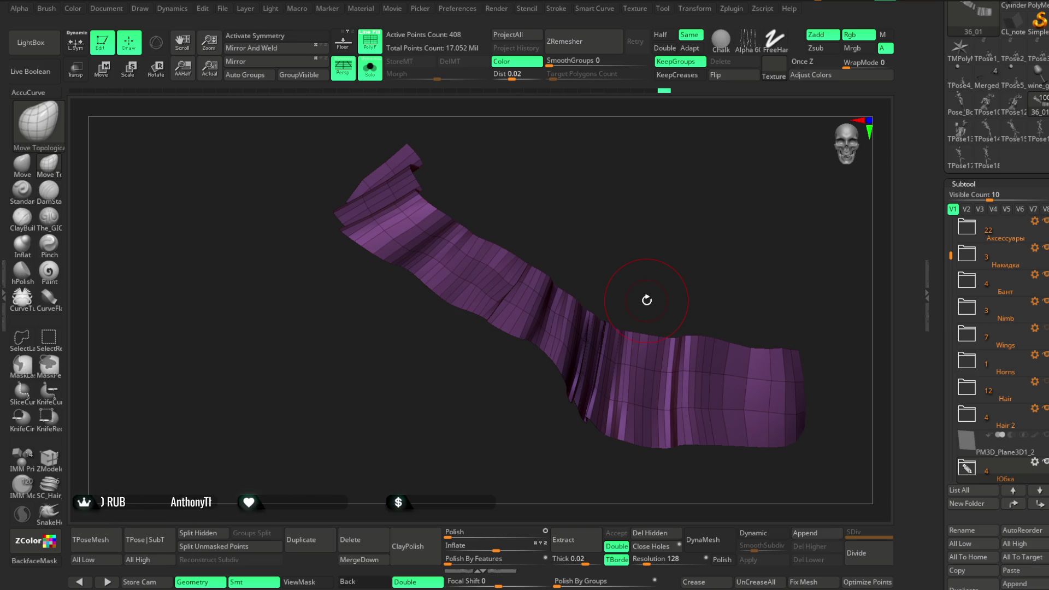
left_click_drag(646, 300, 692, 183)
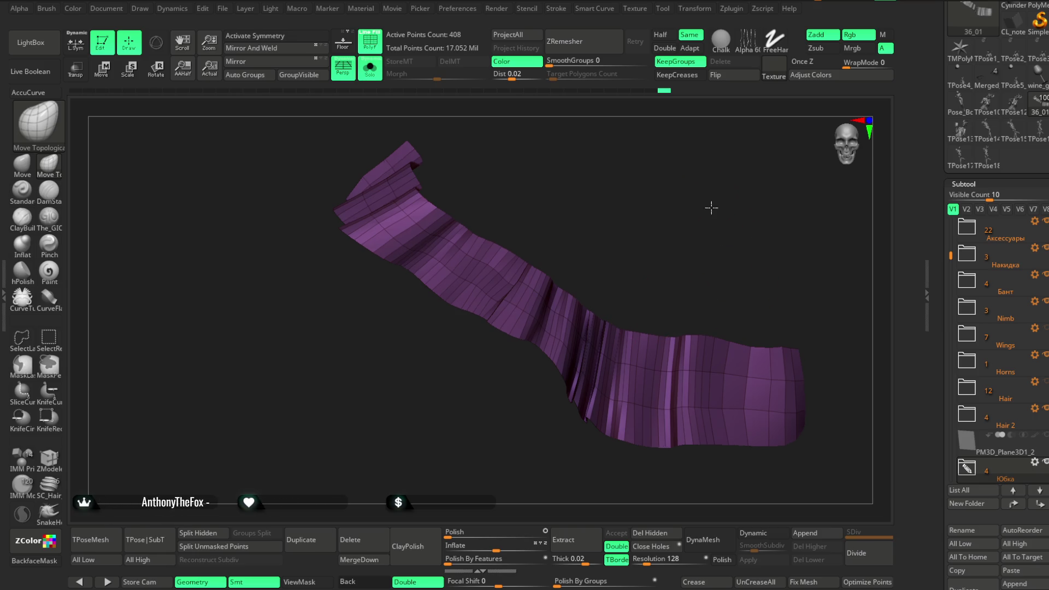
left_click(375, 73)
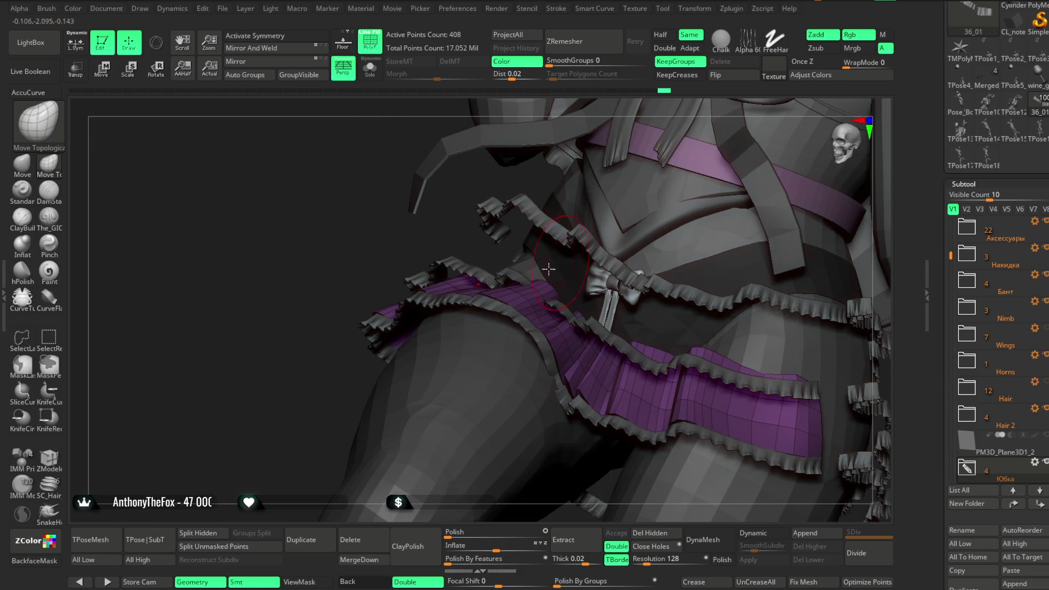
Step: Hide the yellow and blue tiers and solo the 408-point purple skirt tier
mouse_move(304, 393)
right_mouse_down()
mouse_move(649, 212)
mouse_move(644, 241)
mouse_move(579, 229)
mouse_move(592, 236)
mouse_move(462, 300)
right_mouse_up()
key("space")
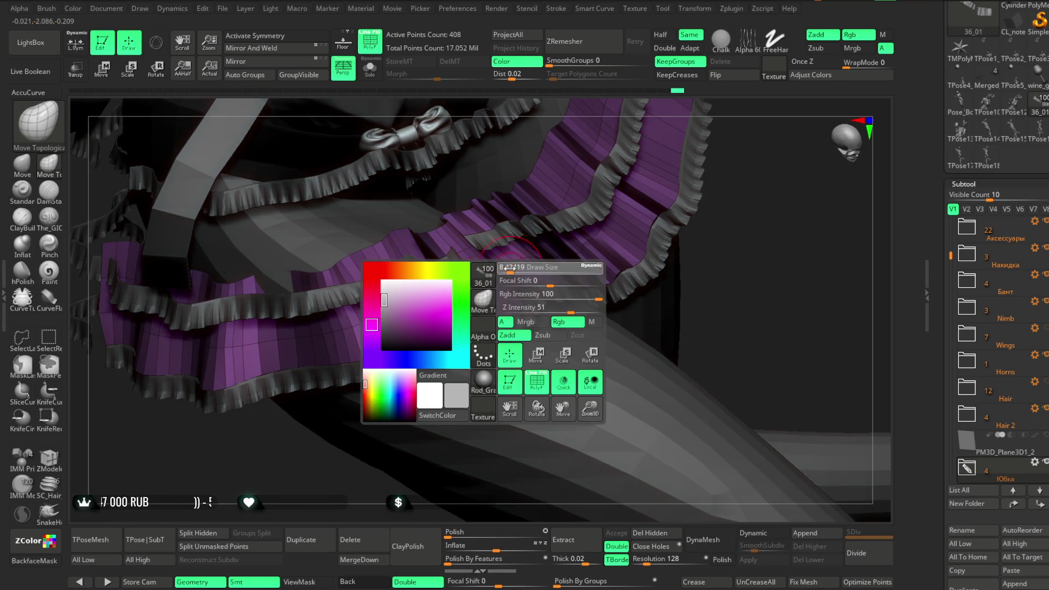
left_click(754, 243, "ctrl+shift")
right_click_drag(754, 243, 625, 262)
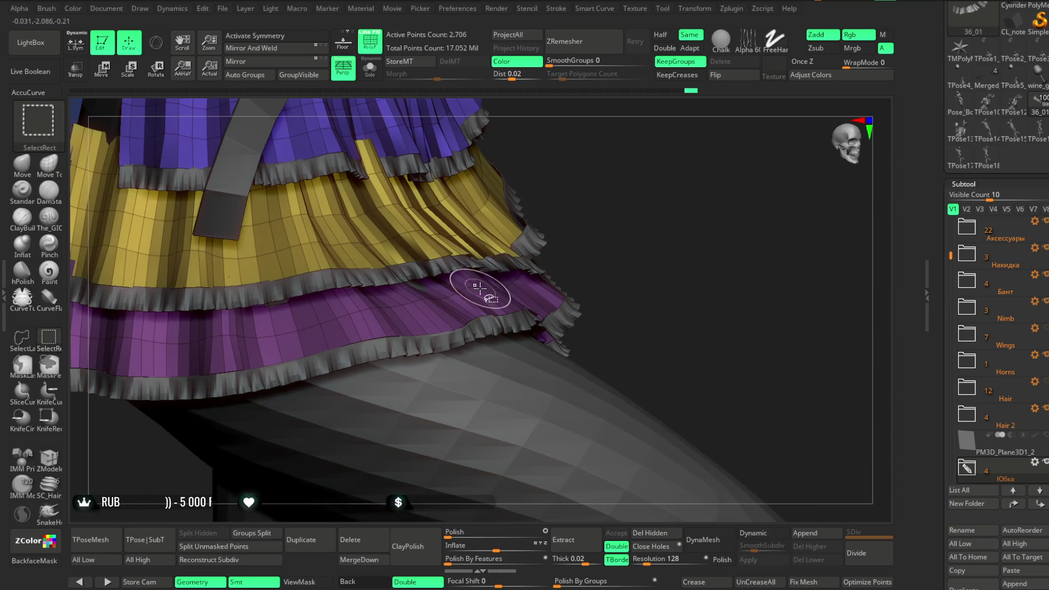
left_click(481, 289, "ctrl+shift")
left_click(369, 70)
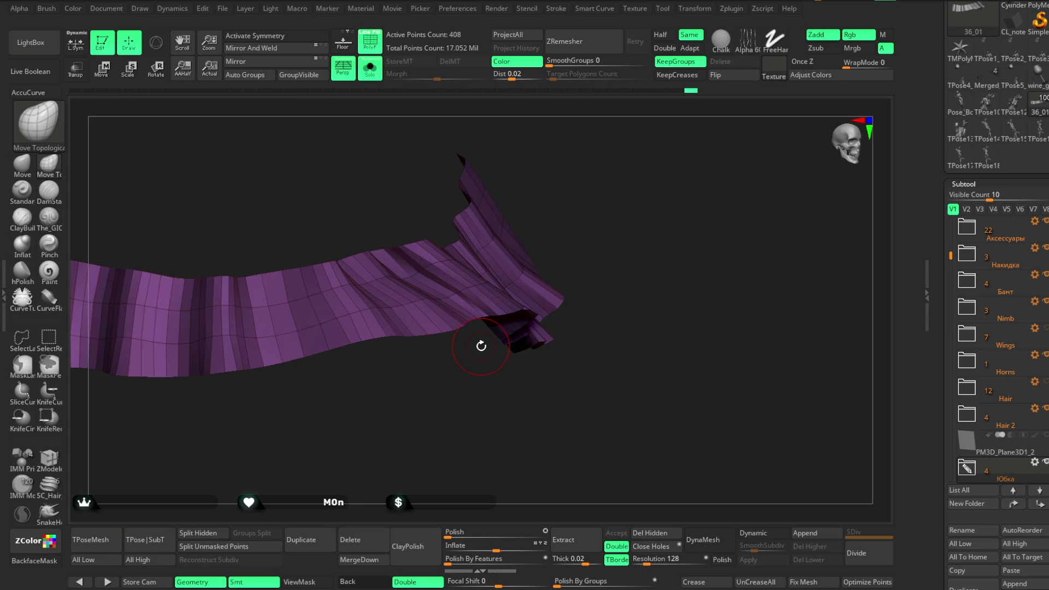
Step: Orbit and zoom in on the isolated purple tier's flap and ruffles
left_click_drag(480, 346, 461, 421)
mouse_move(383, 314)
left_mouse_down()
mouse_move(394, 389)
mouse_move(475, 227)
mouse_move(410, 278)
left_mouse_up()
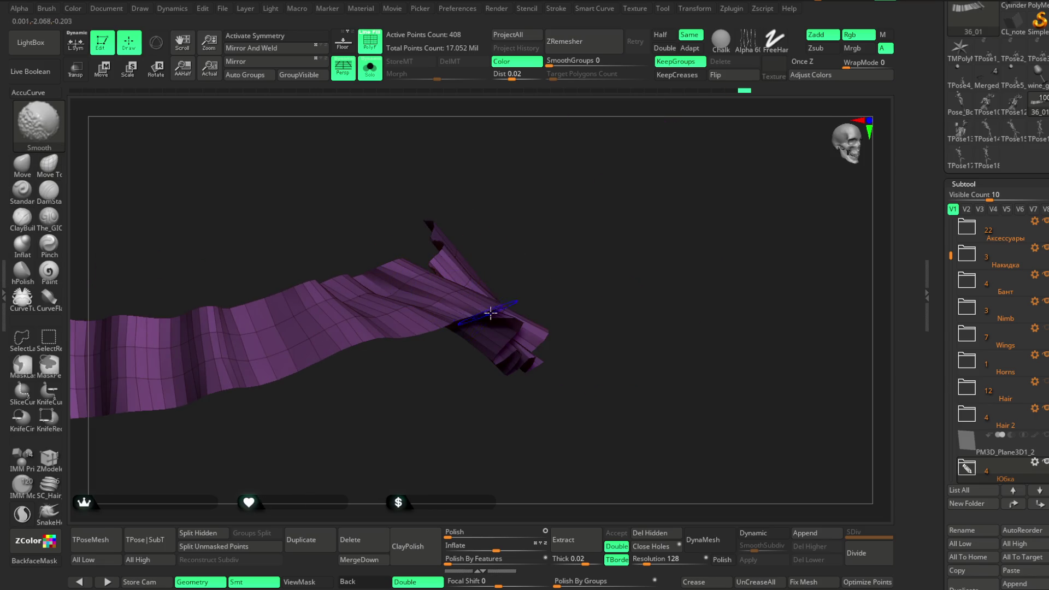
mouse_move(534, 213)
left_mouse_down()
mouse_move(436, 308)
mouse_move(424, 347)
mouse_move(529, 196)
mouse_move(437, 324)
left_mouse_up()
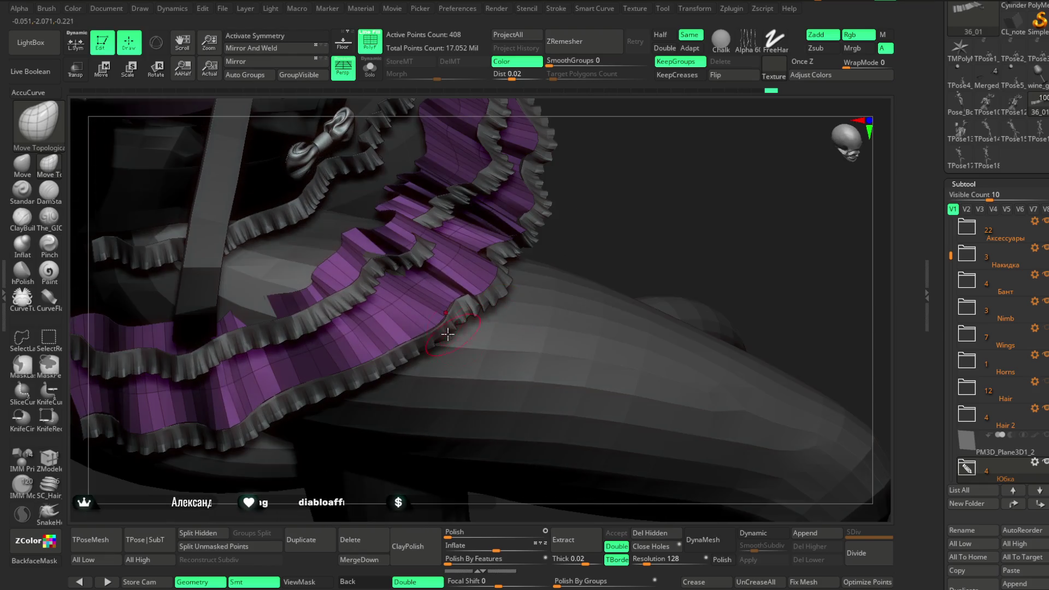
left_click_drag(627, 180, 492, 284)
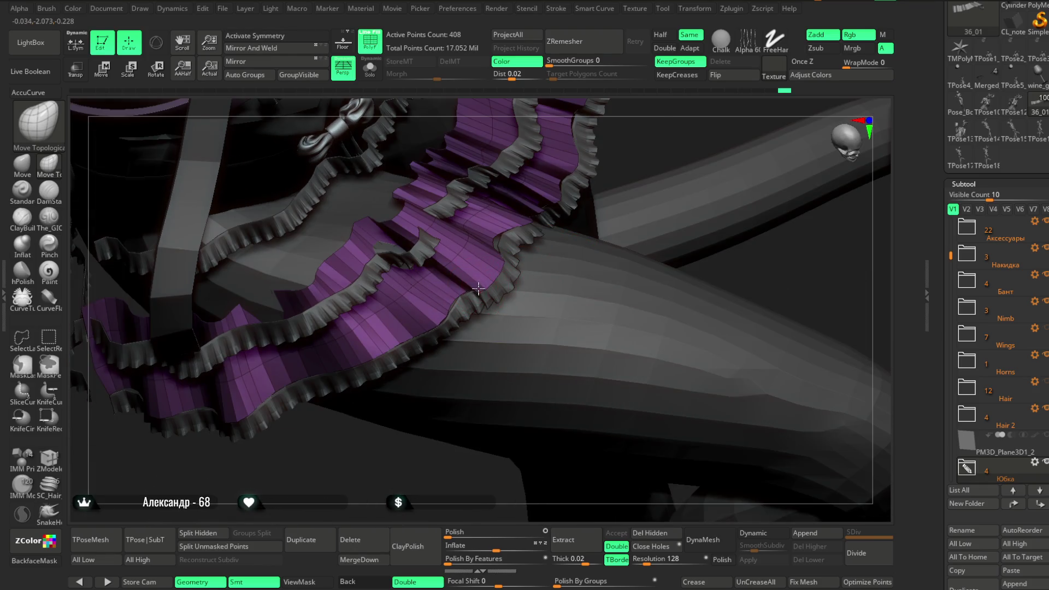
mouse_move(540, 222)
left_mouse_down()
mouse_move(641, 154)
mouse_move(473, 223)
left_mouse_up()
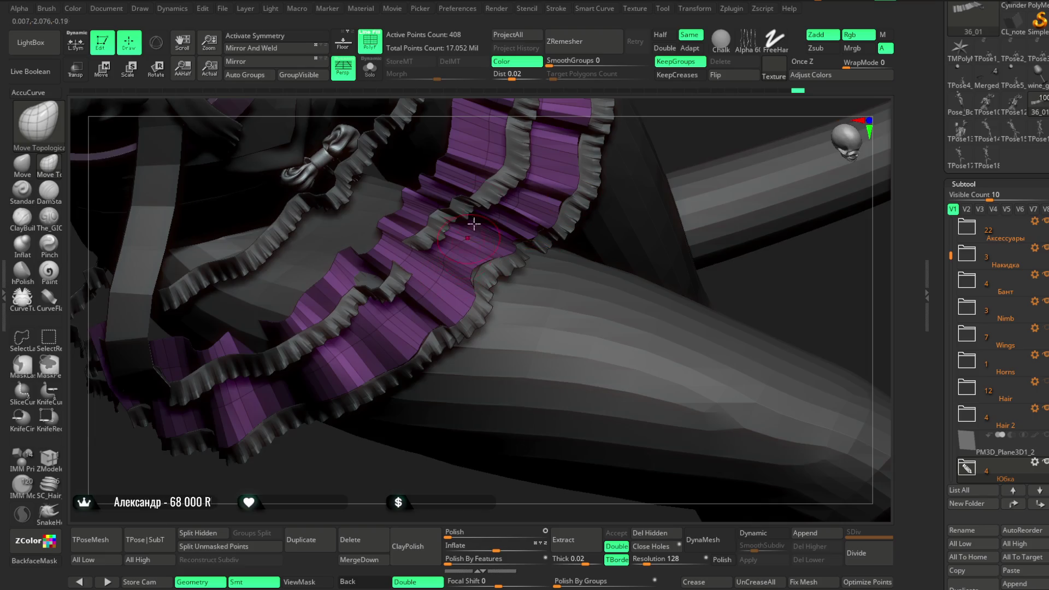
left_click_drag(397, 99, 366, 270)
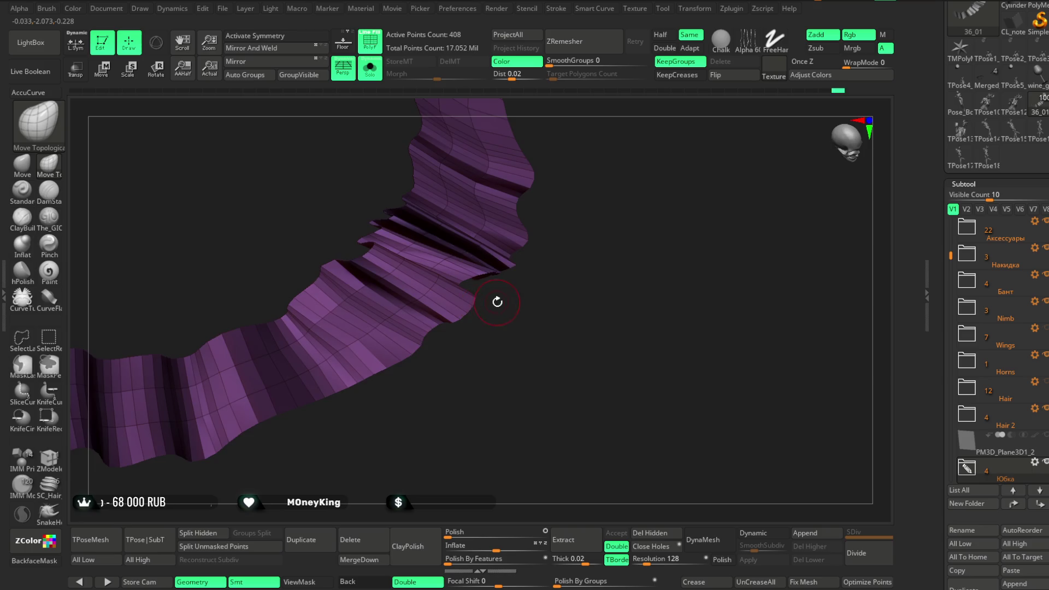
left_click_drag(497, 300, 478, 284)
left_click_drag(542, 293, 487, 329)
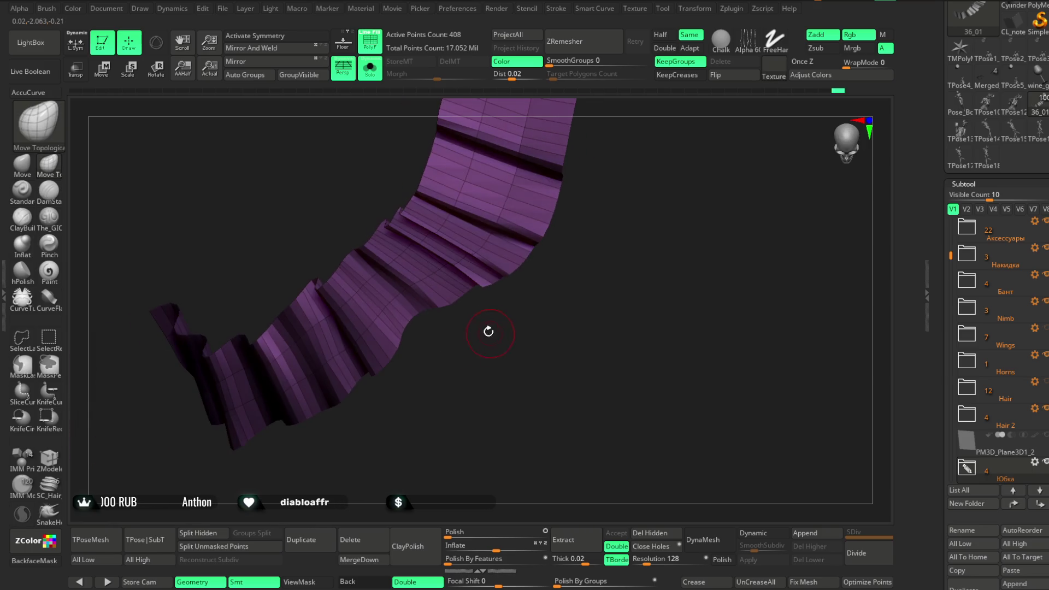
right_click(517, 288)
mouse_move(508, 295)
left_mouse_down()
mouse_move(492, 304)
mouse_move(431, 281)
mouse_move(459, 356)
mouse_move(460, 342)
mouse_move(434, 334)
mouse_move(418, 344)
left_mouse_up()
Step: Turn the purple strip upright to inspect its crumpled folds
key("space")
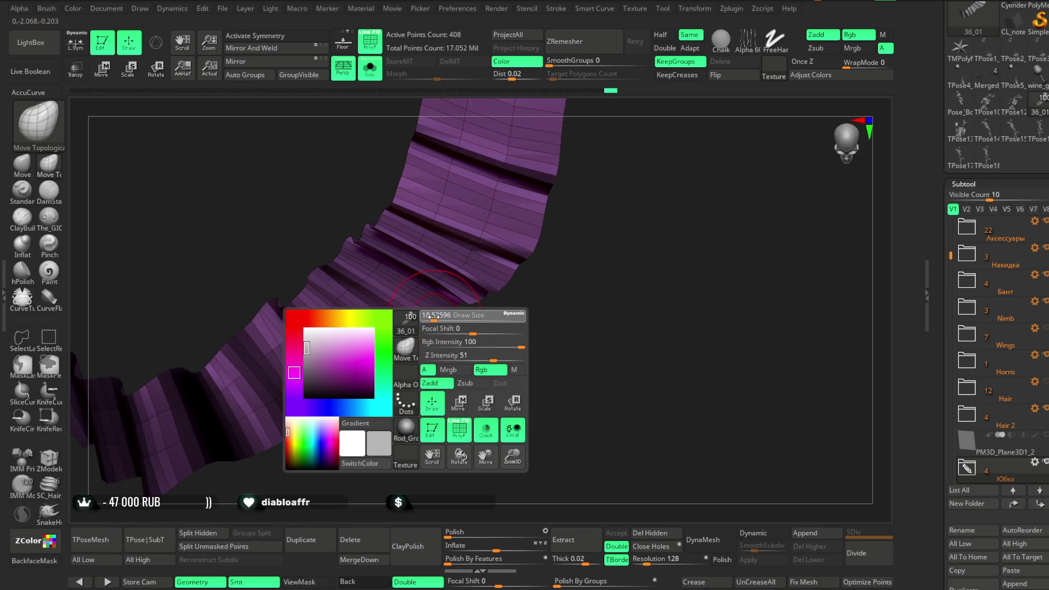
left_click_drag(418, 357, 468, 350)
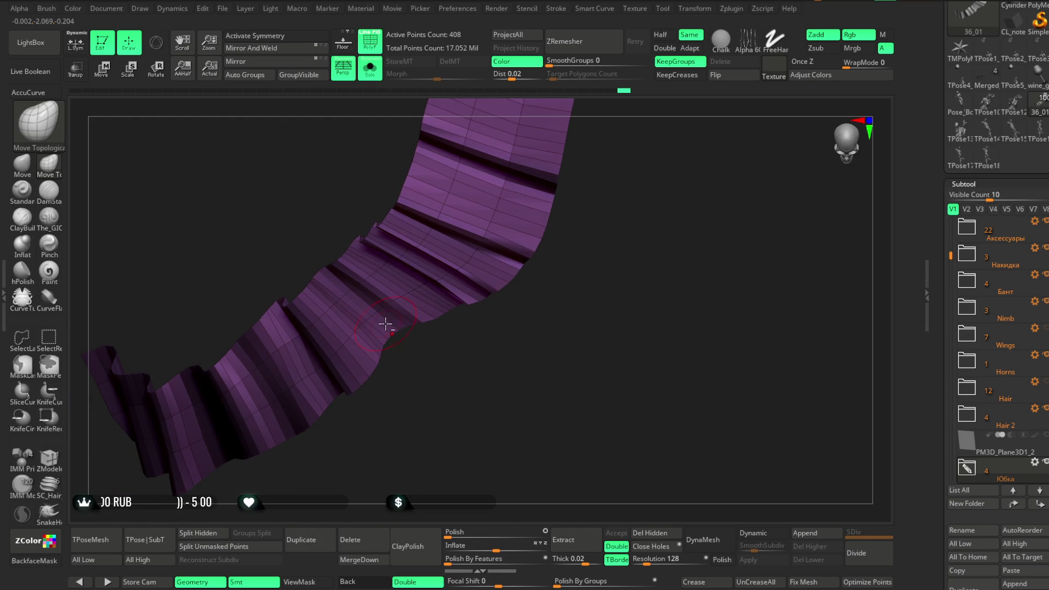
left_click_drag(539, 331, 475, 277)
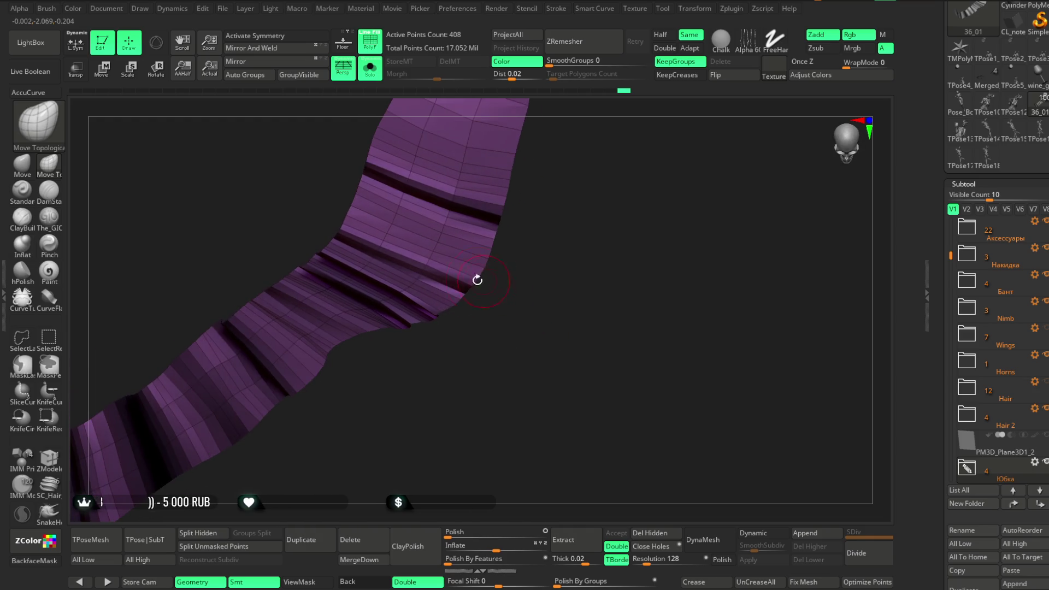
mouse_move(432, 360)
left_mouse_down()
mouse_move(475, 394)
mouse_move(416, 326)
left_mouse_up()
mouse_move(437, 382)
left_mouse_down()
mouse_move(468, 370)
mouse_move(383, 295)
left_mouse_up()
mouse_move(437, 333)
left_mouse_down()
mouse_move(468, 334)
mouse_move(475, 379)
mouse_move(357, 295)
left_mouse_up()
mouse_move(440, 359)
left_mouse_down()
mouse_move(375, 312)
mouse_move(431, 360)
mouse_move(414, 229)
left_mouse_up()
Step: Smooth the crumpled folds across the purple strip with Shift-Smooth
key("shift")
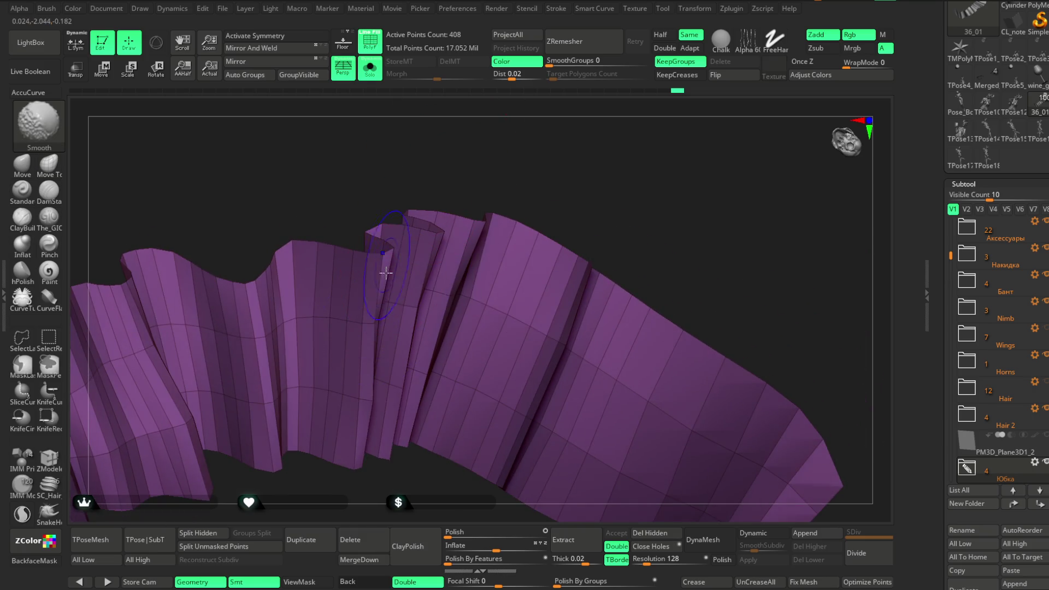
mouse_move(470, 164)
left_mouse_down("shift")
mouse_move(485, 140)
mouse_move(468, 281)
left_mouse_up("shift")
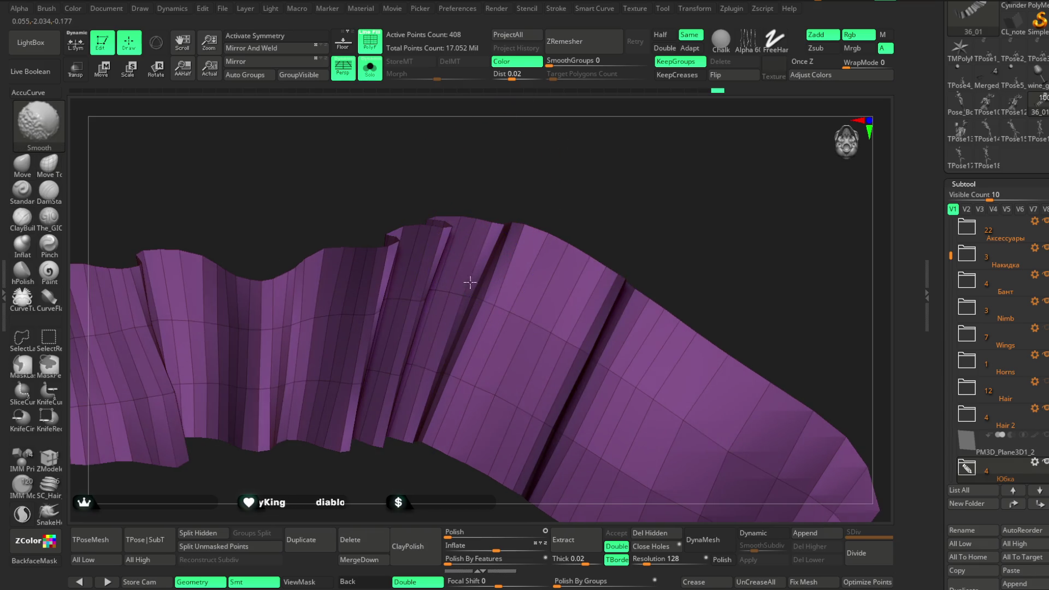
left_click_drag(438, 343, 415, 346, "shift")
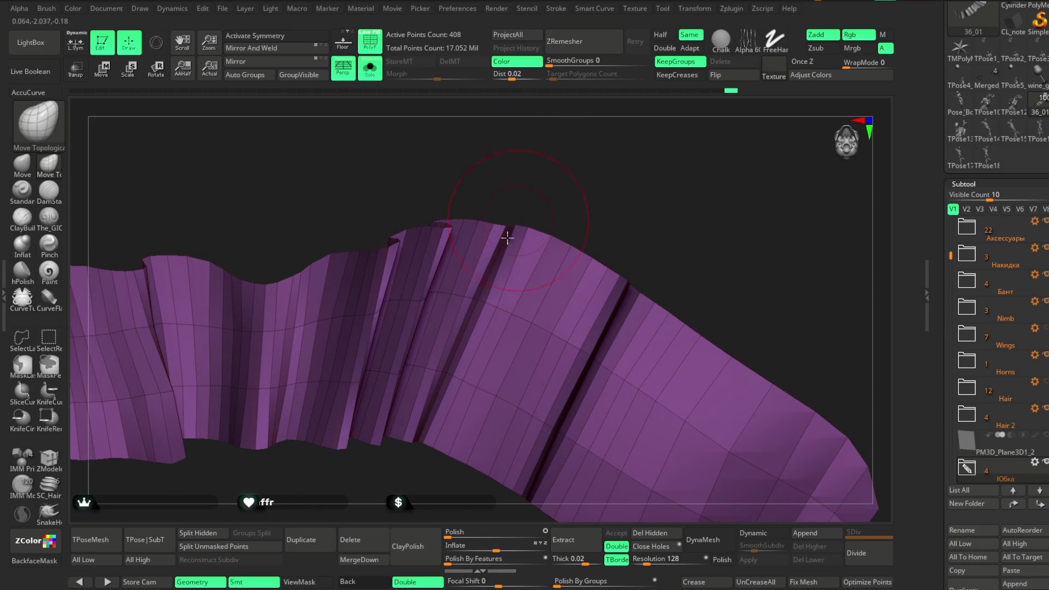
left_click_drag(543, 199, 509, 422)
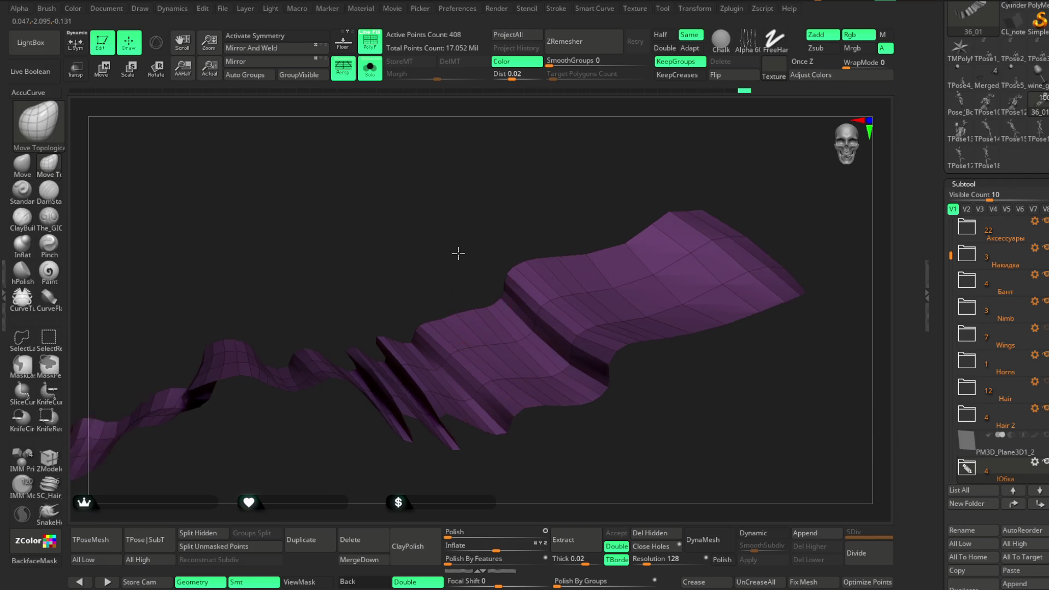
left_click_drag(587, 457, 549, 365)
Step: Turn Solo off and inspect the purple tier over the thigh from several angles
left_click(370, 68)
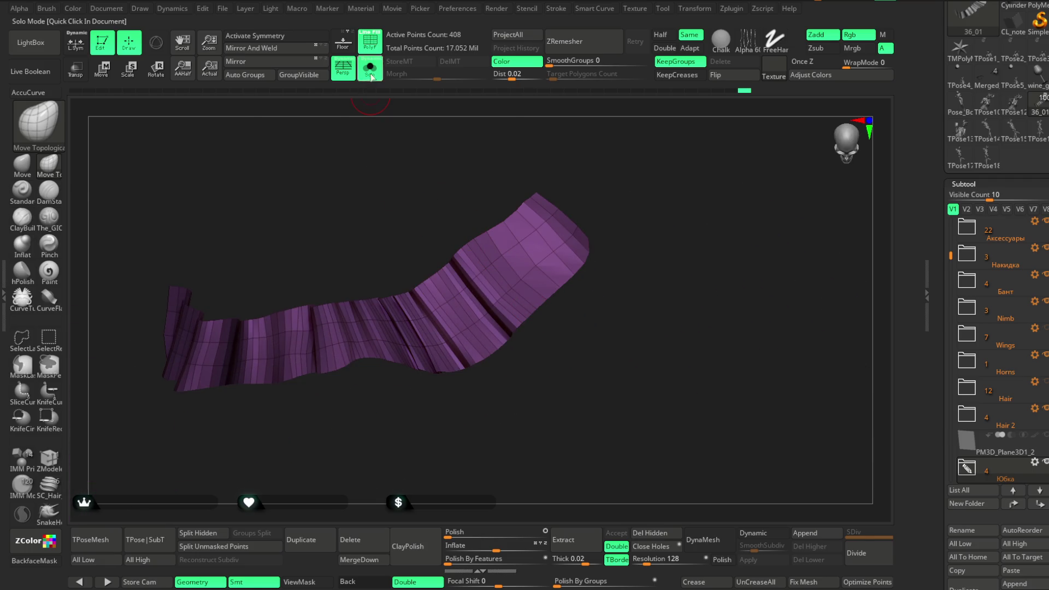
mouse_move(627, 251)
left_mouse_down()
mouse_move(672, 218)
mouse_move(657, 213)
mouse_move(664, 248)
mouse_move(611, 283)
mouse_move(590, 283)
left_mouse_up()
key("space")
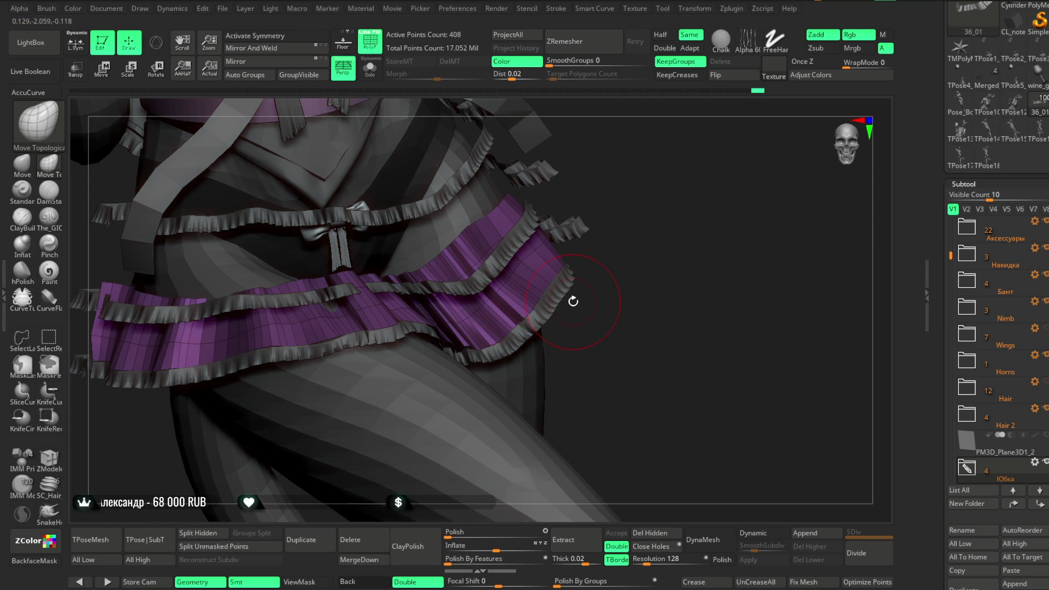
left_click_drag(573, 303, 604, 328)
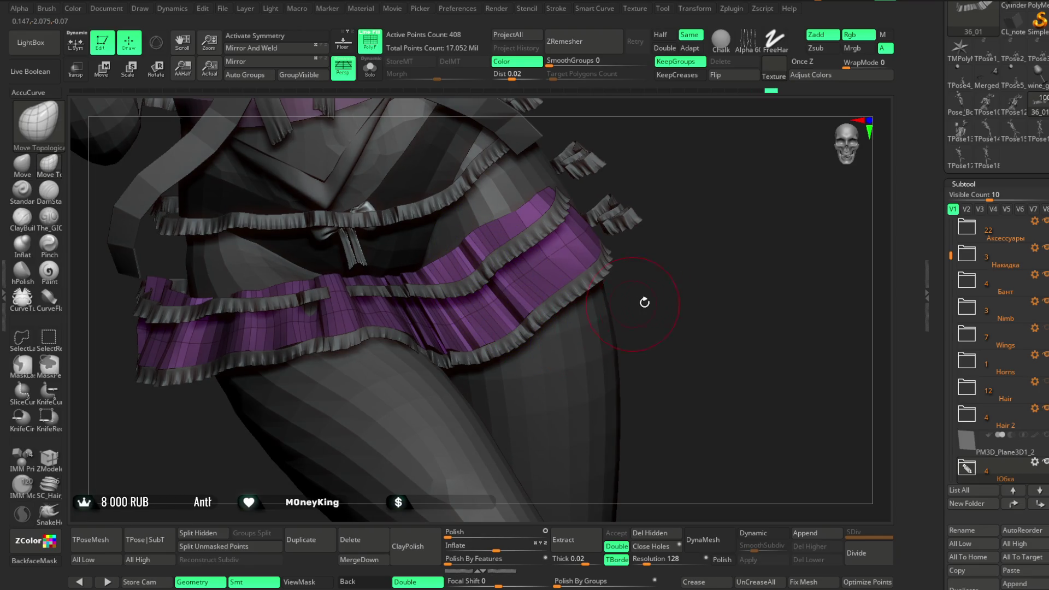
left_click_drag(644, 300, 471, 335)
mouse_move(597, 309)
left_mouse_down()
mouse_move(681, 229)
mouse_move(681, 240)
mouse_move(648, 254)
mouse_move(678, 250)
mouse_move(619, 282)
mouse_move(628, 243)
mouse_move(663, 223)
mouse_move(601, 254)
mouse_move(544, 251)
mouse_move(526, 281)
left_mouse_up()
right_click(648, 254)
right_click(599, 253)
mouse_move(730, 188)
left_mouse_down()
mouse_move(732, 171)
mouse_move(697, 218)
mouse_move(535, 260)
left_mouse_up()
mouse_move(608, 232)
left_mouse_down()
mouse_move(639, 271)
mouse_move(637, 257)
mouse_move(978, 257)
mouse_move(447, 219)
left_mouse_up()
key("space")
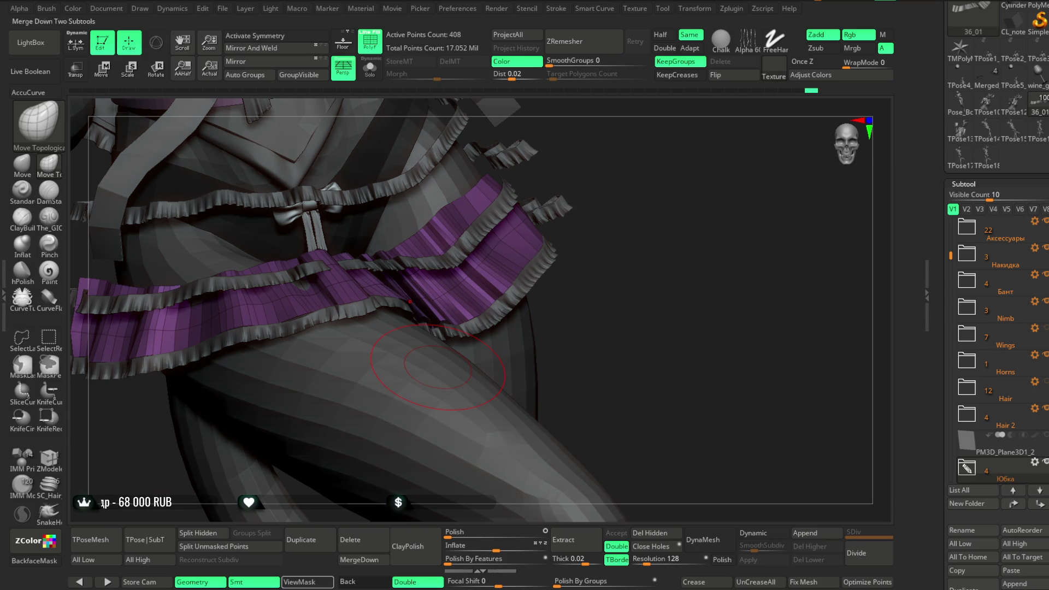
Step: Orbit and zoom in on the purple skirt band and bow
mouse_move(617, 307)
left_mouse_down()
mouse_move(623, 250)
mouse_move(498, 300)
left_mouse_up()
left_click_drag(404, 284, 409, 278)
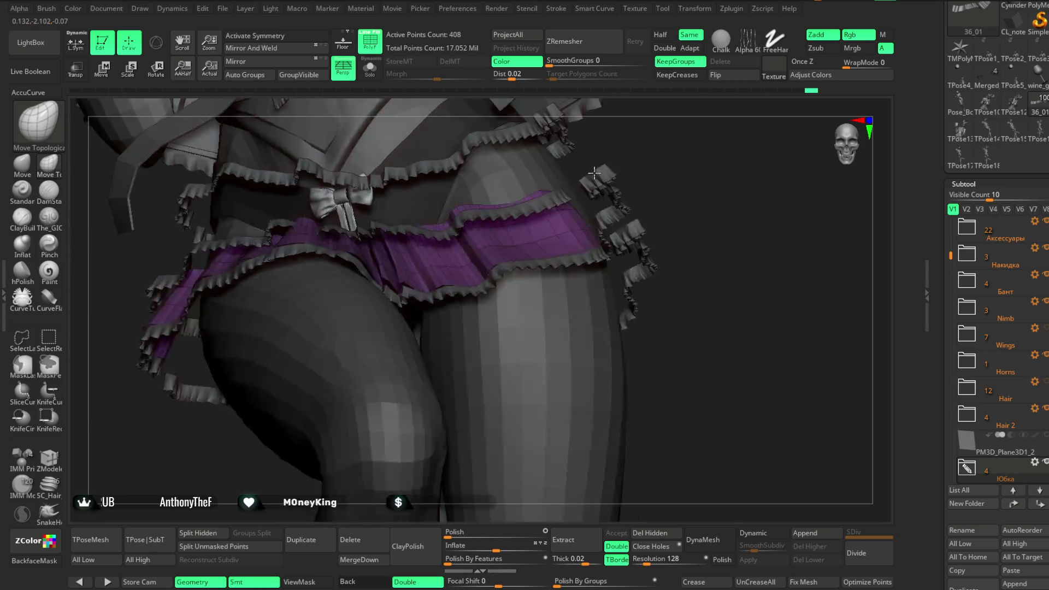
mouse_move(475, 433)
left_mouse_down()
mouse_move(464, 445)
mouse_move(441, 269)
mouse_move(632, 159)
mouse_move(378, 314)
mouse_move(452, 461)
mouse_move(371, 303)
mouse_move(667, 182)
mouse_move(636, 206)
mouse_move(702, 304)
mouse_move(491, 270)
mouse_move(676, 211)
mouse_move(527, 222)
left_mouse_up()
key("space")
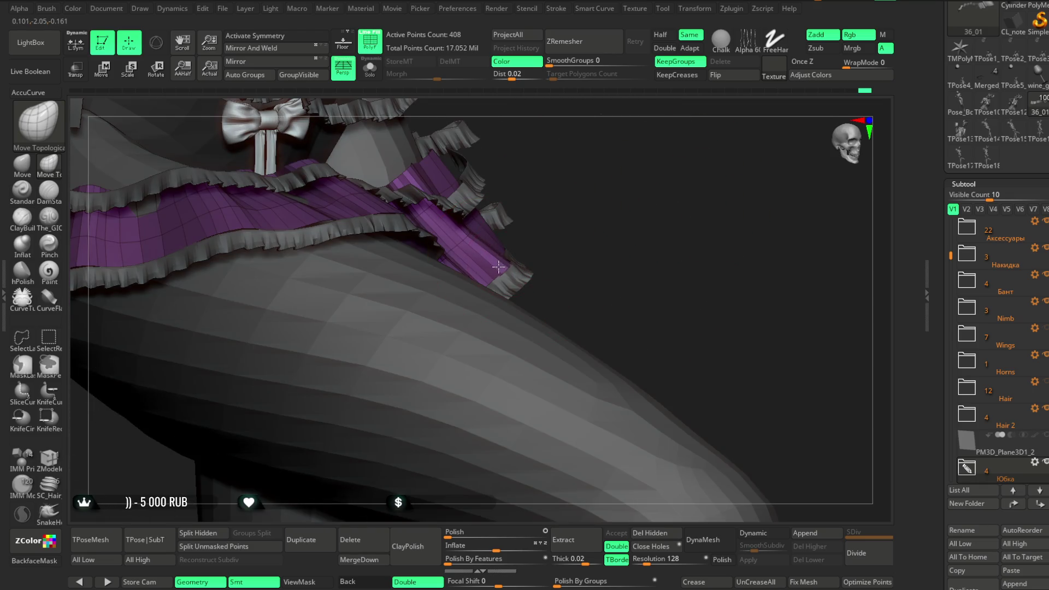
mouse_move(497, 267)
left_mouse_down()
mouse_move(526, 286)
mouse_move(617, 246)
mouse_move(583, 232)
mouse_move(466, 232)
left_mouse_up()
mouse_move(625, 262)
left_mouse_down()
mouse_move(508, 264)
mouse_move(599, 253)
mouse_move(586, 281)
mouse_move(479, 315)
left_mouse_up()
key("space")
Step: Select the red and blue ruffle subtool to inspect it, then return to the purple skirt tier
left_click(479, 315, "alt")
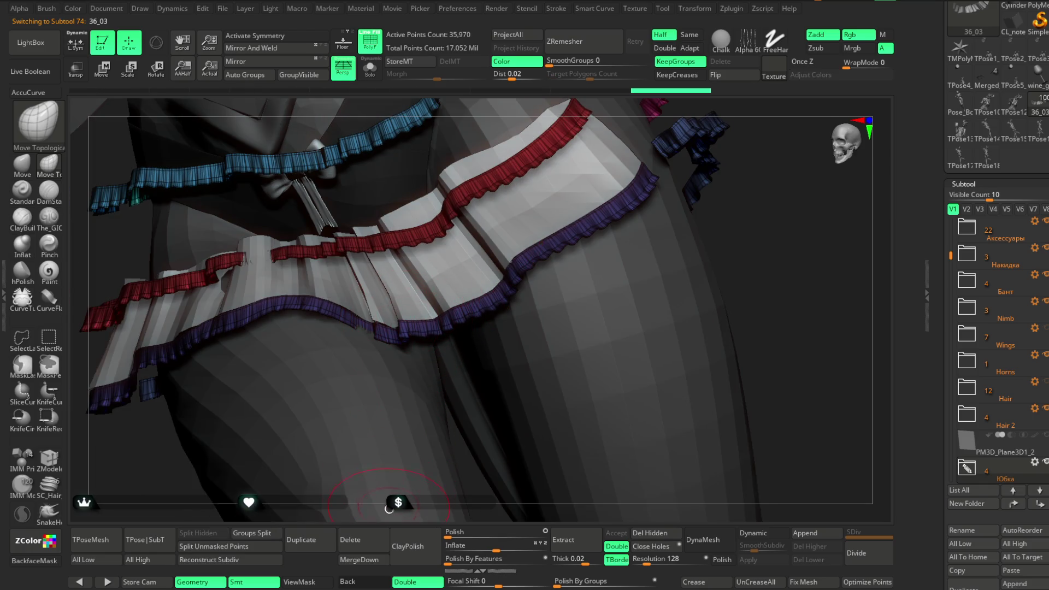
right_click_drag(399, 391, 372, 328)
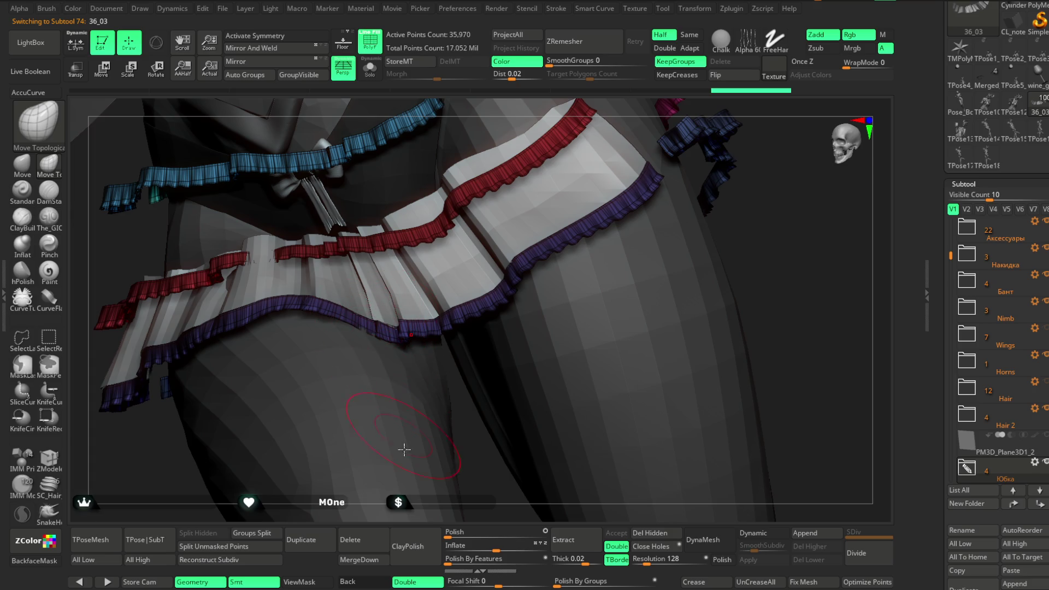
right_click_drag(405, 449, 389, 329)
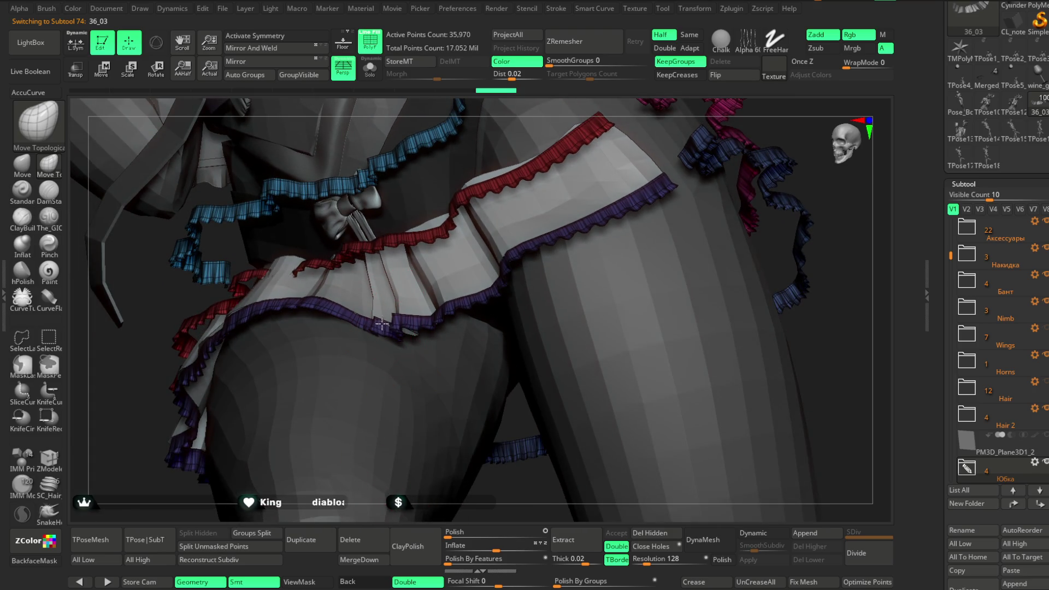
right_click_drag(549, 105, 359, 347)
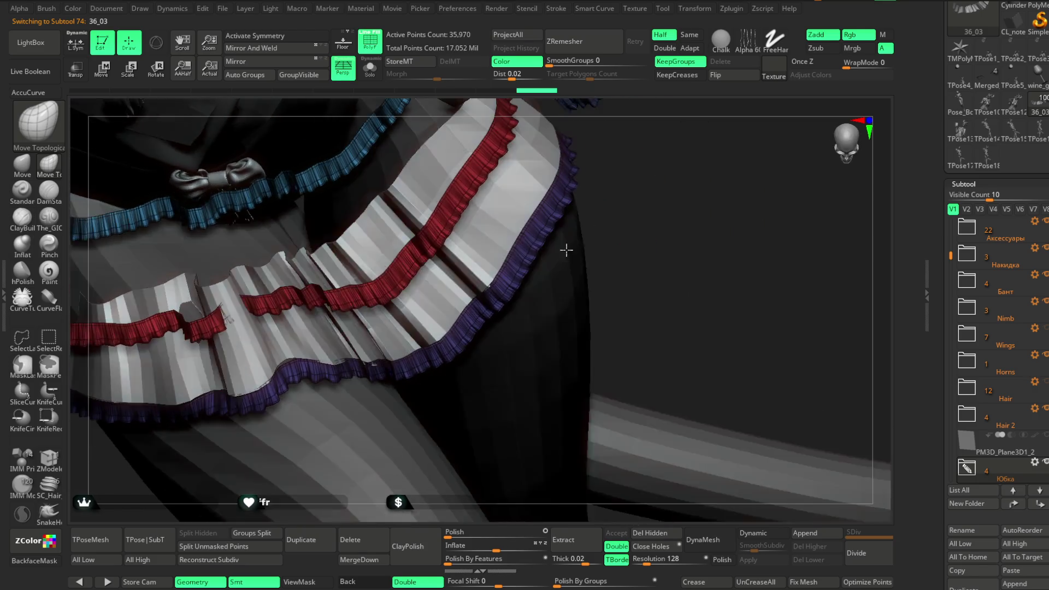
left_click(361, 350, "alt")
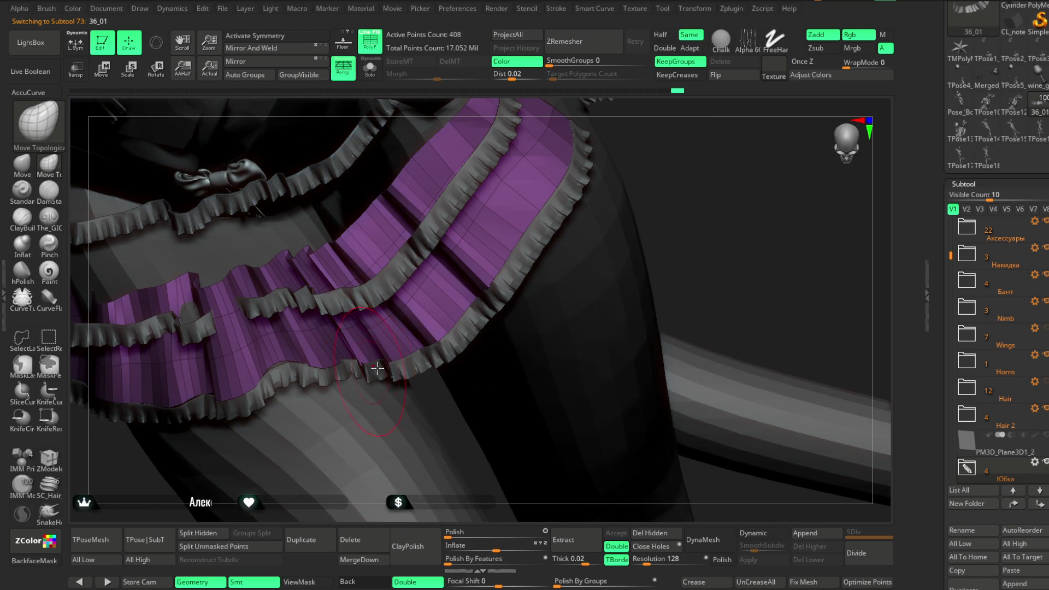
right_click_drag(710, 186, 401, 379)
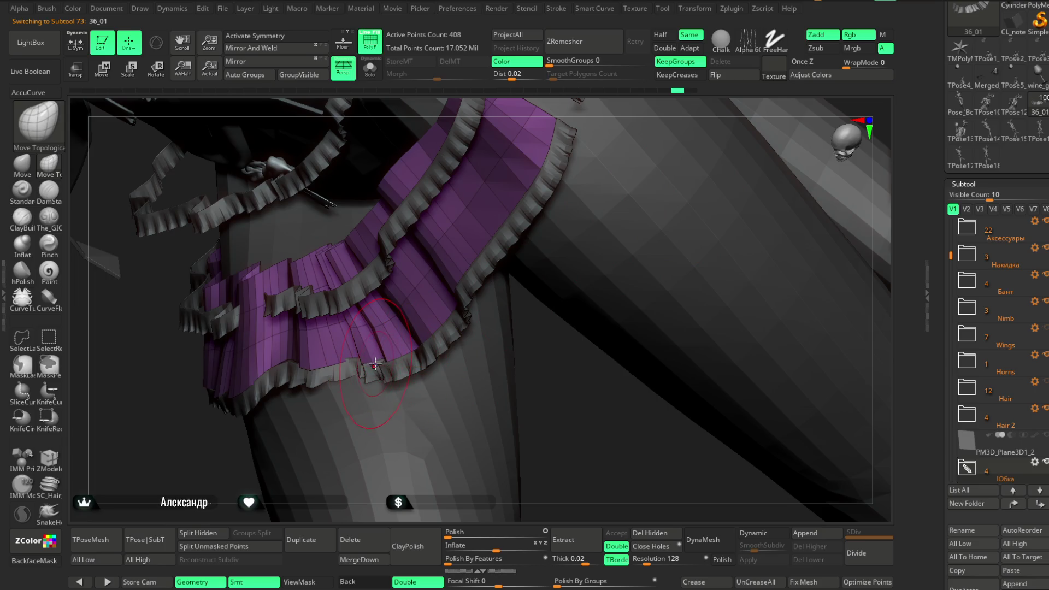
mouse_move(473, 369)
right_mouse_down()
mouse_move(522, 377)
mouse_move(498, 450)
mouse_move(639, 206)
mouse_move(607, 217)
mouse_move(606, 168)
mouse_move(557, 234)
mouse_move(562, 221)
mouse_move(572, 225)
mouse_move(517, 213)
mouse_move(585, 210)
mouse_move(538, 247)
mouse_move(562, 260)
mouse_move(548, 292)
mouse_move(564, 293)
mouse_move(578, 248)
mouse_move(527, 279)
mouse_move(548, 250)
right_mouse_up()
Step: Adjust the brush size and orbit to frontal and side views of the skirt
right_click(557, 269)
mouse_move(514, 176)
right_mouse_down()
mouse_move(513, 204)
mouse_move(550, 227)
mouse_move(595, 185)
mouse_move(574, 216)
mouse_move(461, 292)
mouse_move(486, 246)
mouse_move(435, 272)
right_mouse_up()
right_click(493, 269)
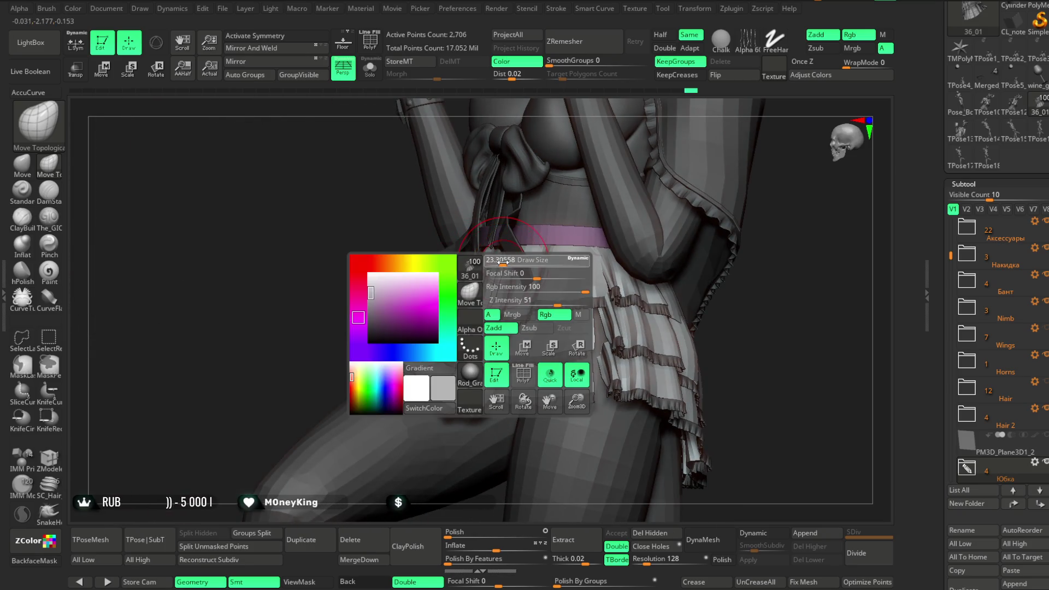
left_click_drag(503, 262, 488, 280)
mouse_move(432, 301)
right_mouse_down()
mouse_move(368, 319)
mouse_move(434, 278)
right_mouse_up()
right_click_drag(682, 120, 467, 102)
Step: Solo the skirt, orbit around it, then turn Solo off again
left_click(376, 71)
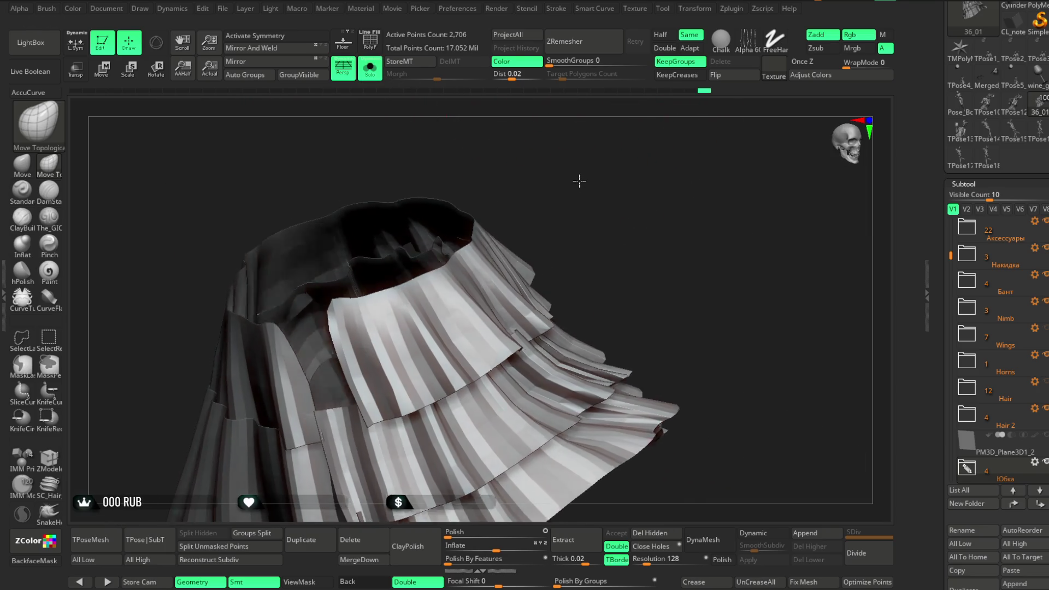
key("space")
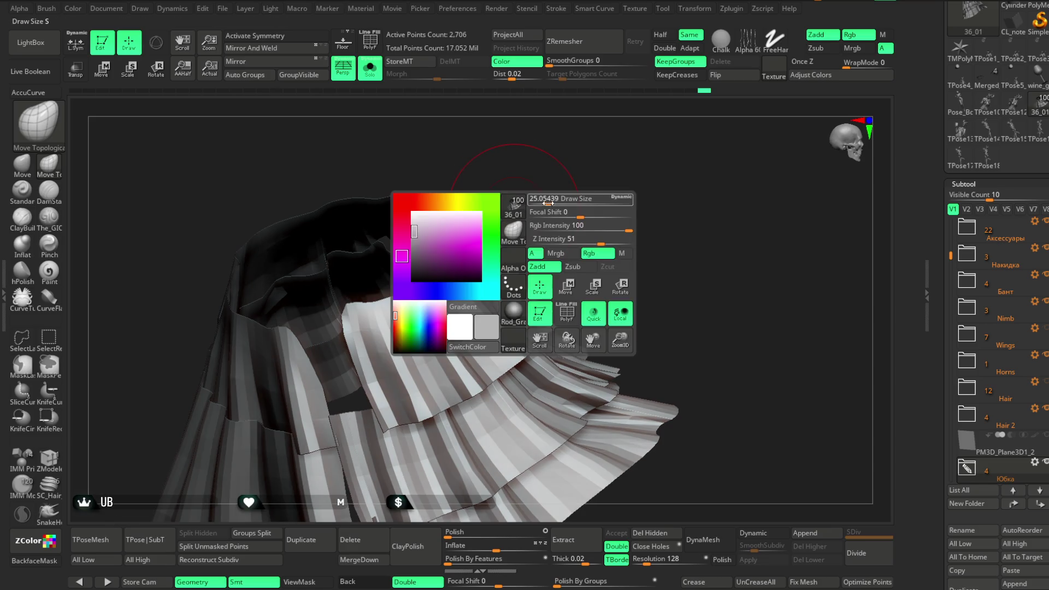
right_click_drag(543, 178, 486, 235)
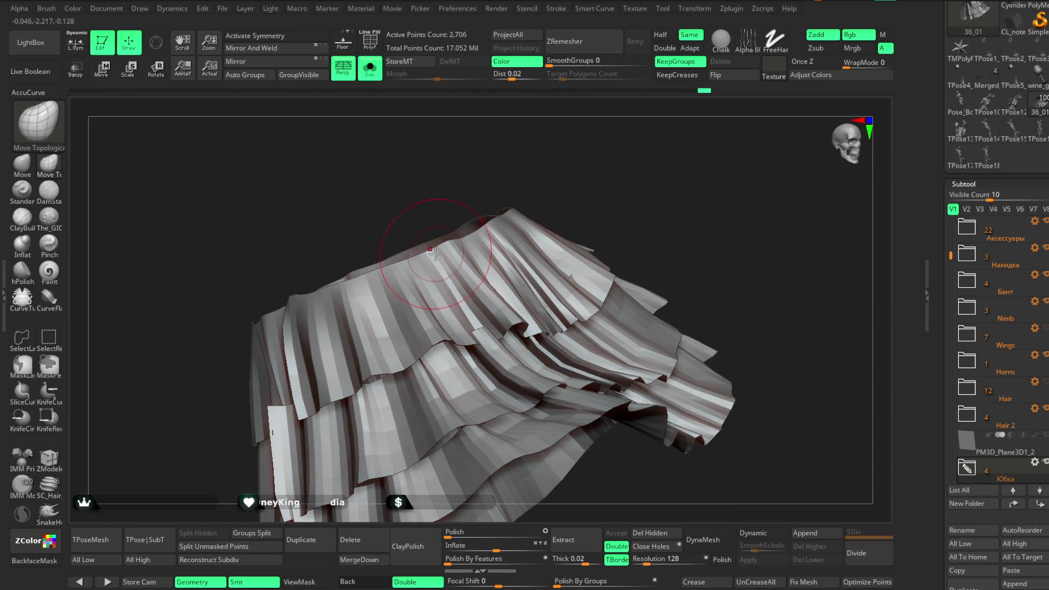
right_click_drag(485, 198, 453, 241)
key("space")
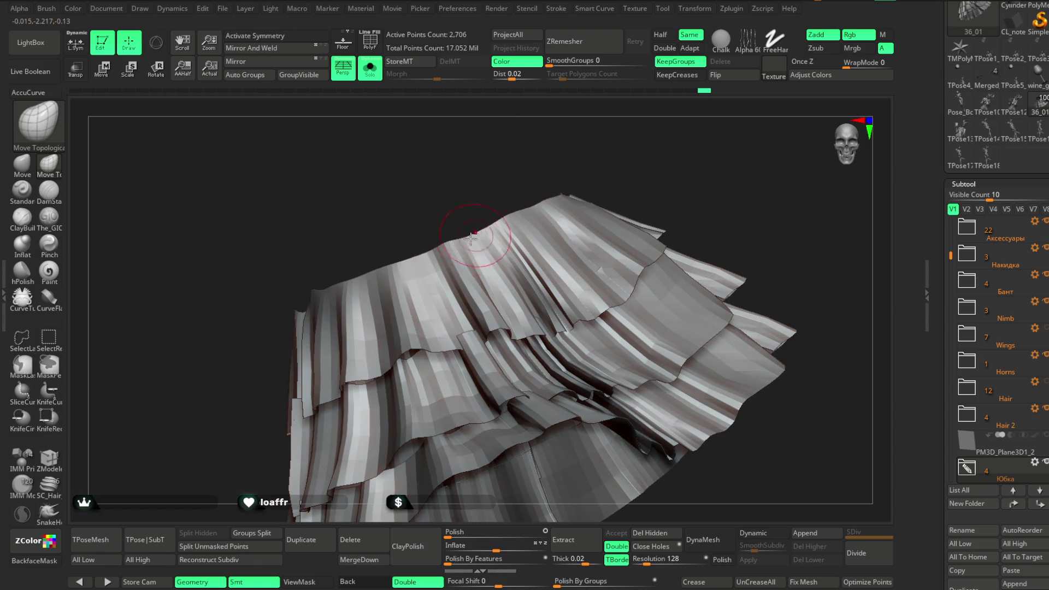
key("shift")
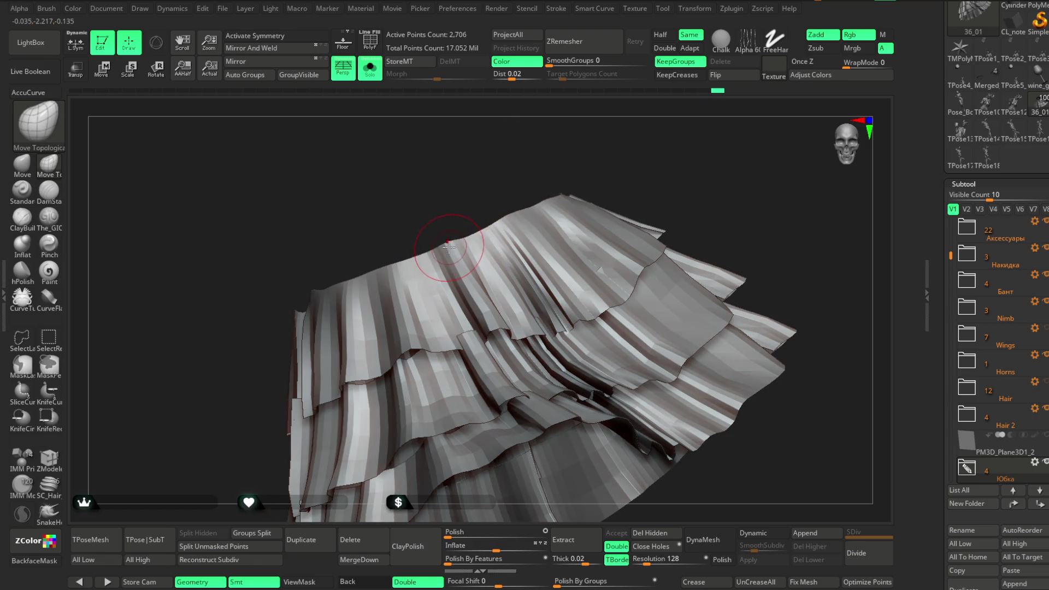
key("ctrl+shift+s")
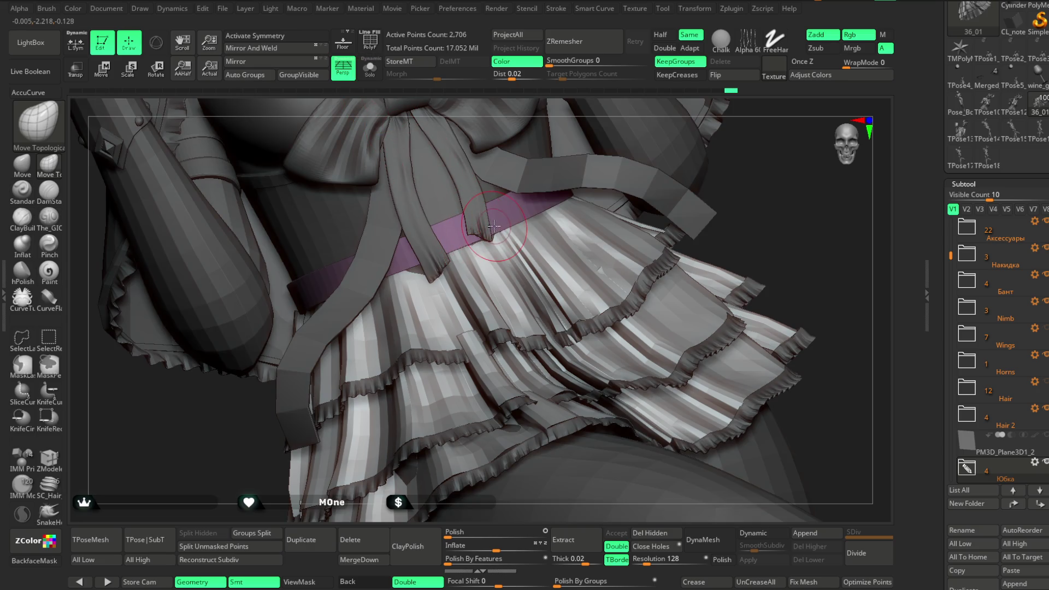
Step: Inspect the skirt over the thighs from several angles, then select and solo Pose_Book1_1
right_click_drag(728, 184, 489, 234)
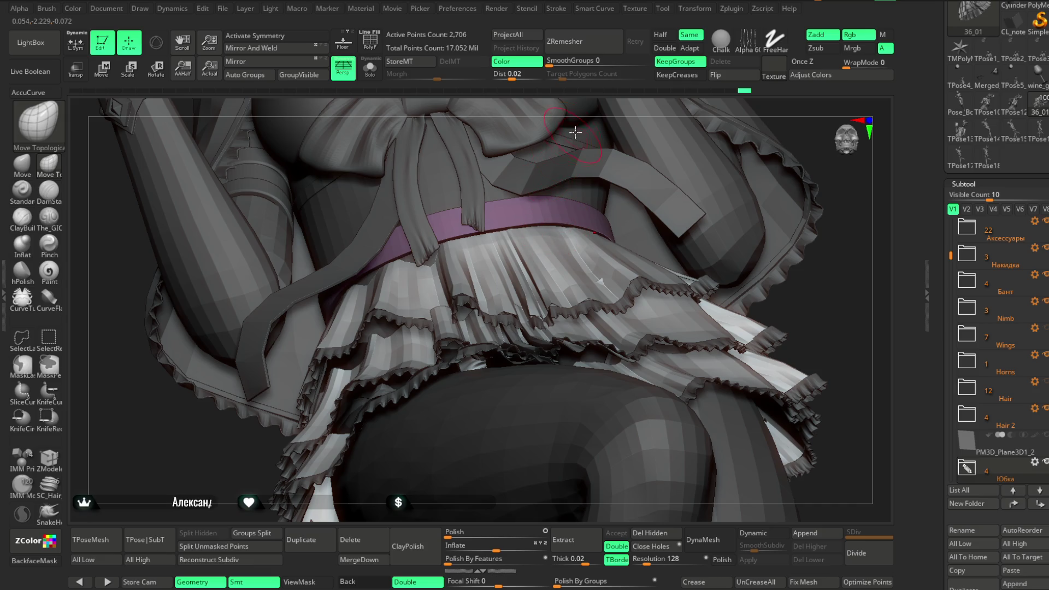
right_click_drag(575, 132, 475, 225)
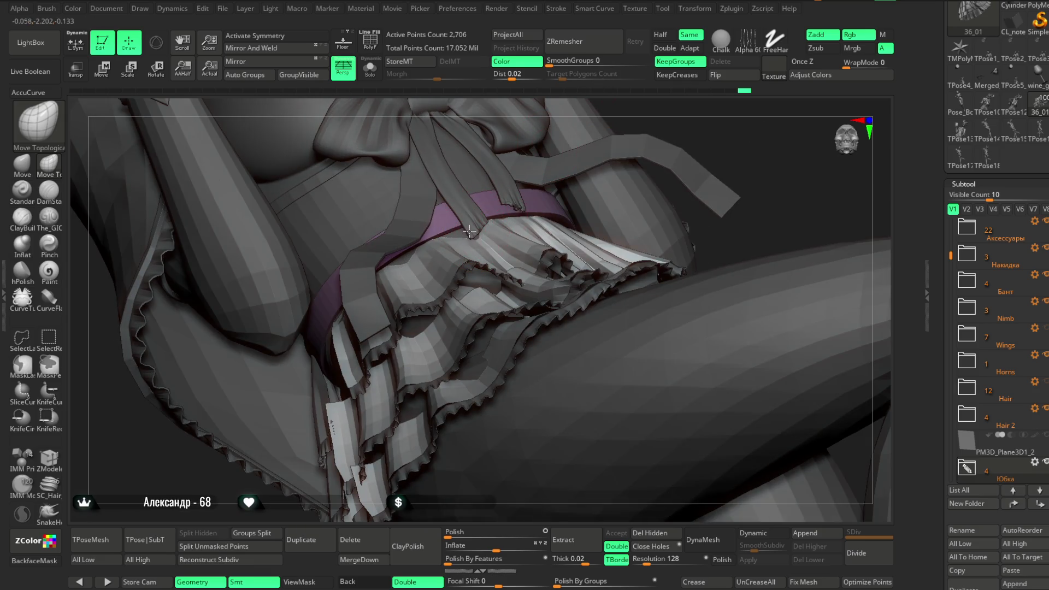
mouse_move(719, 155)
right_mouse_down()
mouse_move(617, 171)
mouse_move(576, 195)
right_mouse_up()
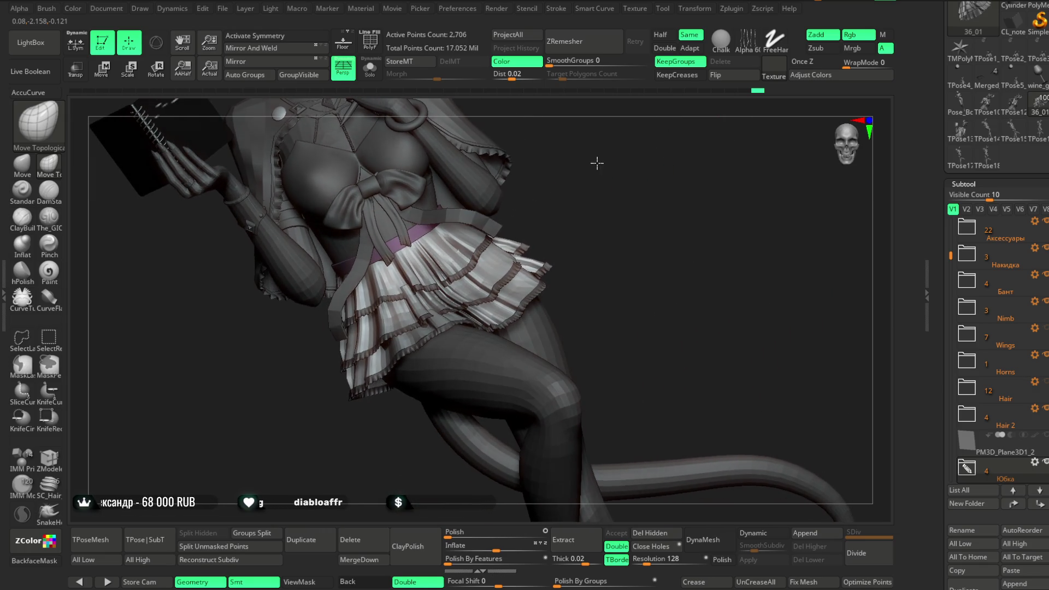
key("space")
mouse_move(597, 163)
right_mouse_down("ctrl")
mouse_move(606, 218)
mouse_move(495, 227)
right_mouse_up("ctrl")
mouse_move(583, 193)
right_mouse_down()
mouse_move(559, 208)
mouse_move(630, 220)
right_mouse_up()
key("space")
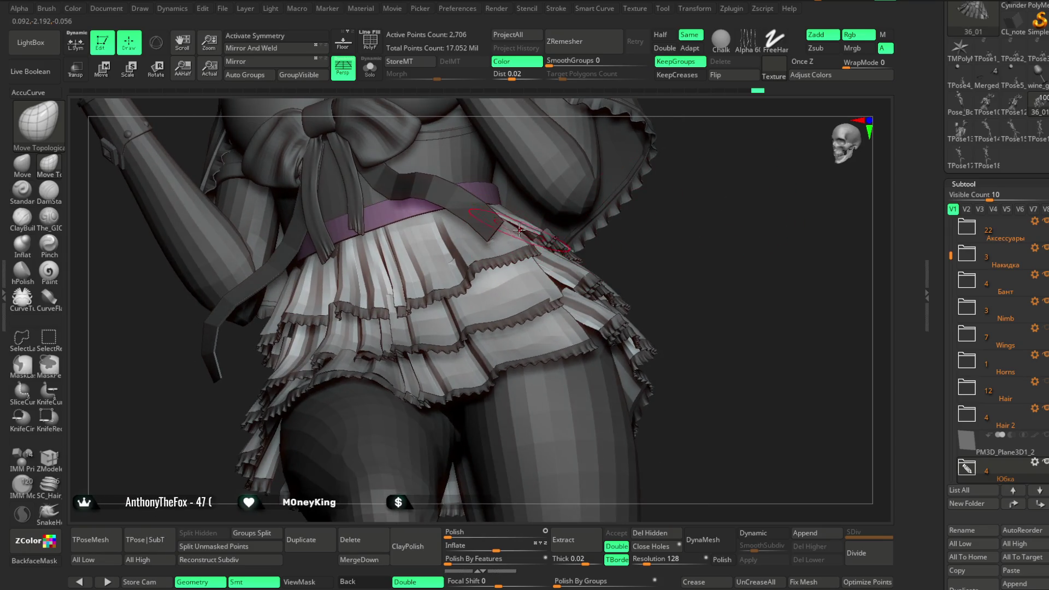
mouse_move(657, 186)
right_mouse_down()
mouse_move(551, 214)
mouse_move(633, 152)
mouse_move(579, 166)
mouse_move(606, 154)
right_mouse_up()
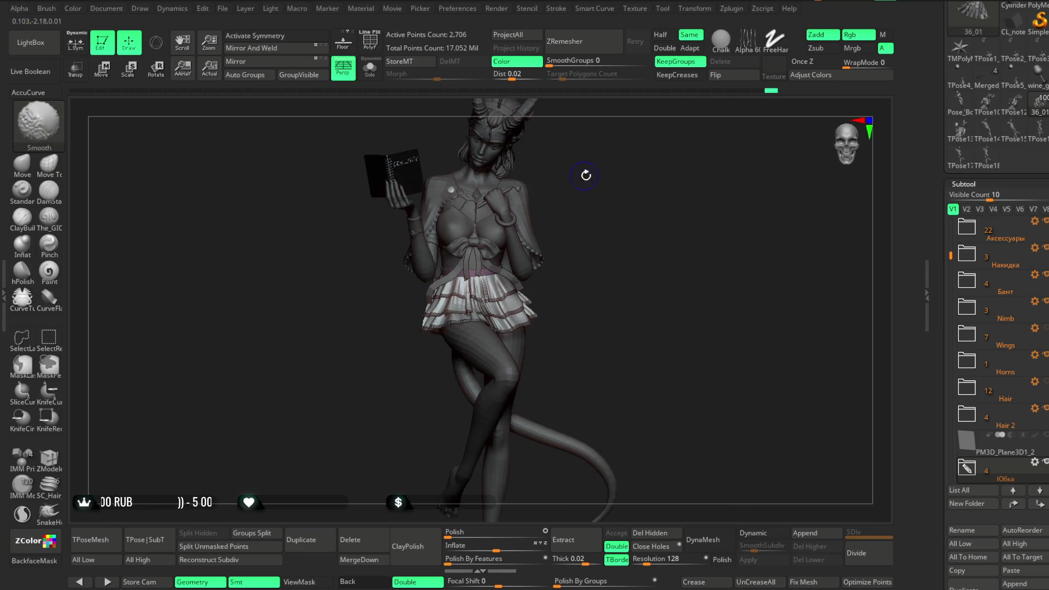
right_click_drag(606, 153, 544, 236)
left_click(371, 70)
Step: Lasso-mask the upper thigh on the isolated legs, then request Duplicate of the subtool
key("ctrl")
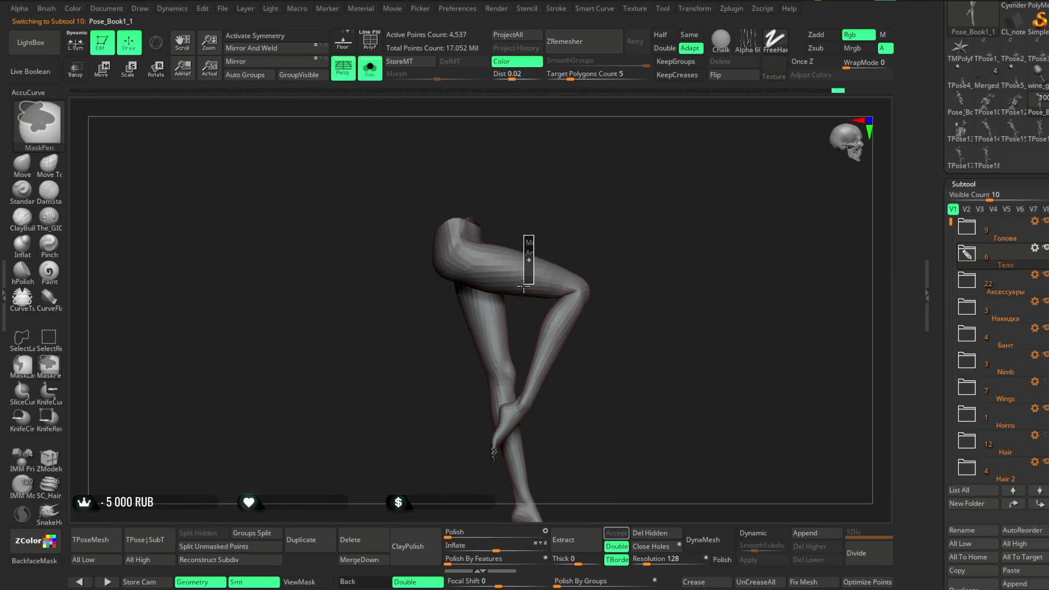
right_click_drag(604, 230, 313, 343)
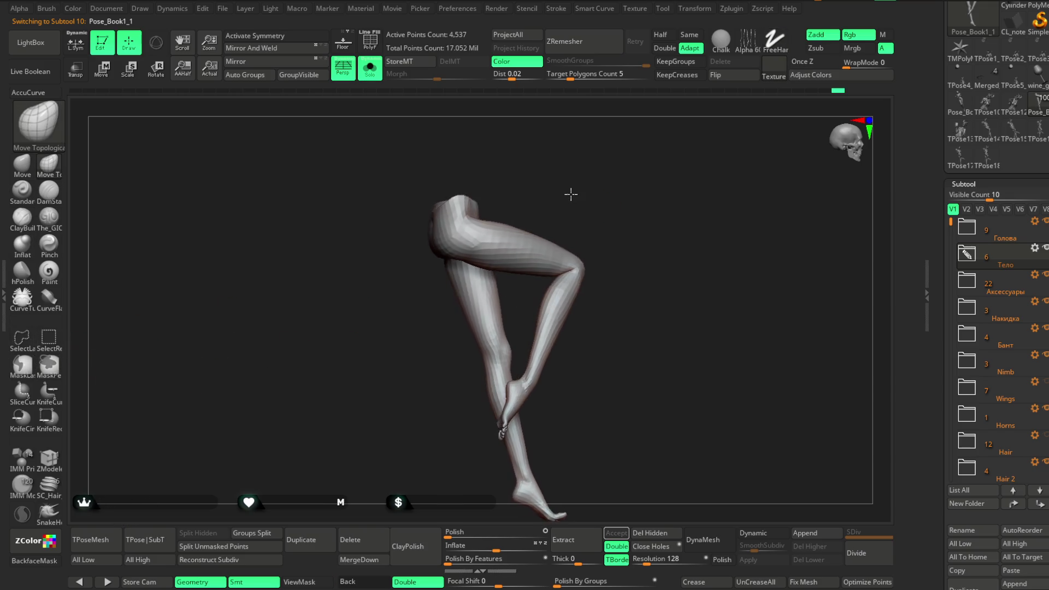
key("ctrl")
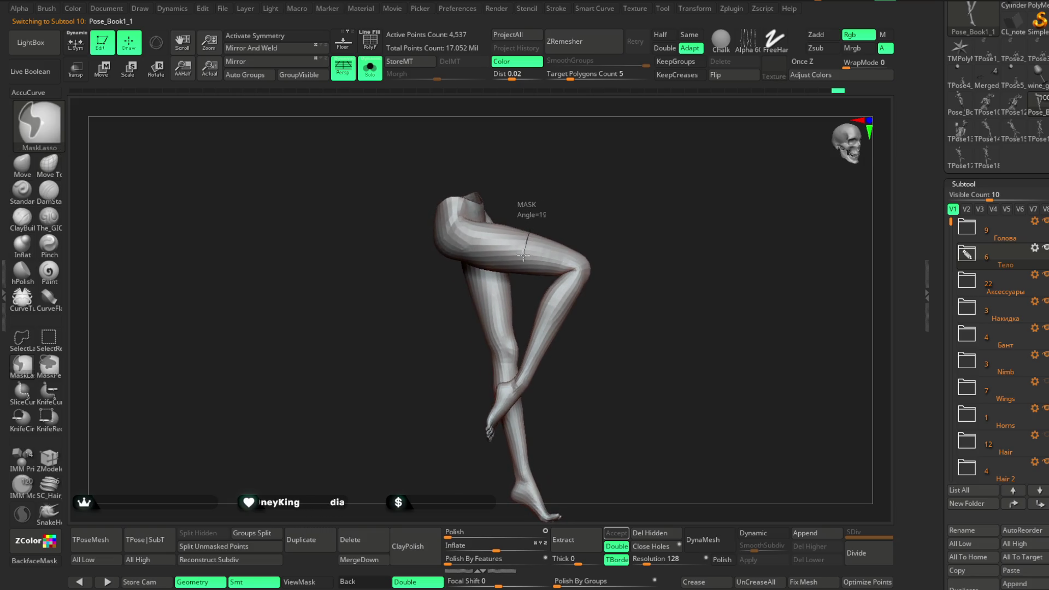
mouse_move(528, 326)
left_mouse_down()
mouse_move(675, 227)
mouse_move(538, 309)
mouse_move(689, 361)
mouse_move(627, 295)
mouse_move(648, 228)
mouse_move(569, 283)
left_mouse_up()
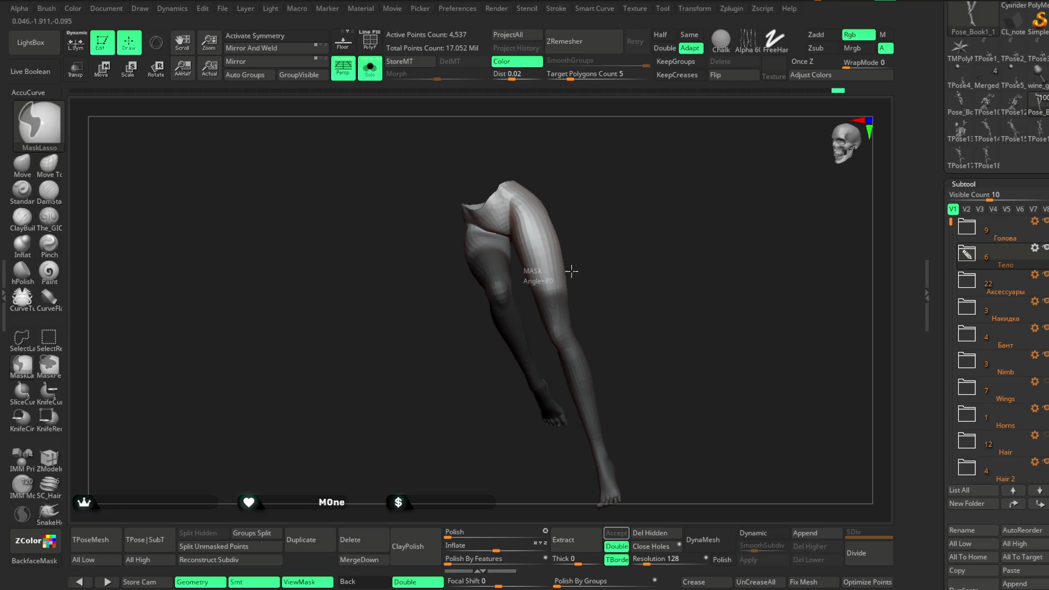
left_click_drag(530, 328, 533, 310, "ctrl")
mouse_move(620, 211)
left_mouse_down()
mouse_move(650, 190)
mouse_move(615, 229)
mouse_move(624, 207)
mouse_move(613, 192)
left_mouse_up()
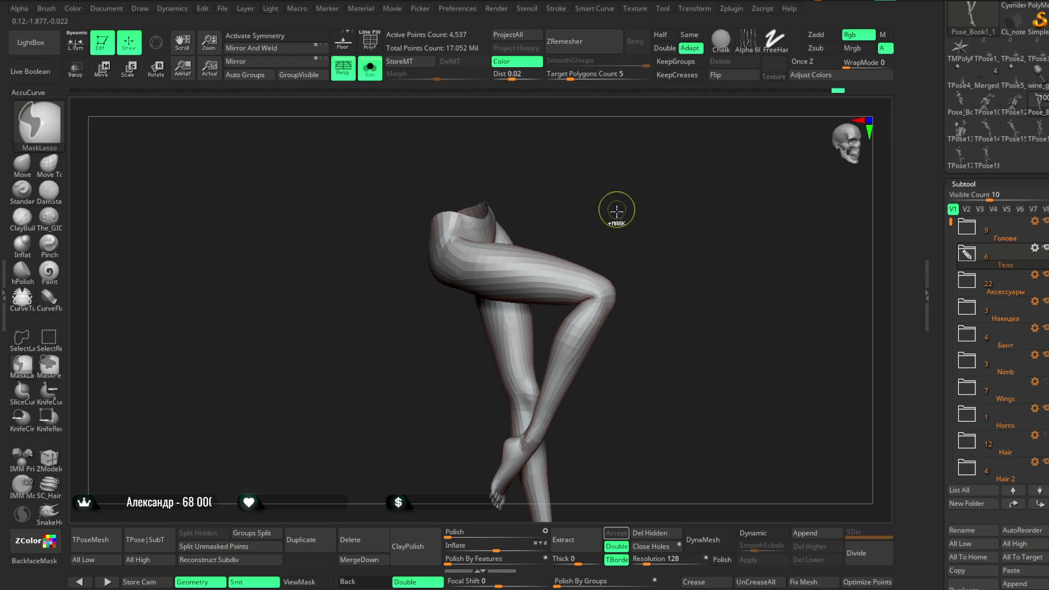
left_click(309, 540)
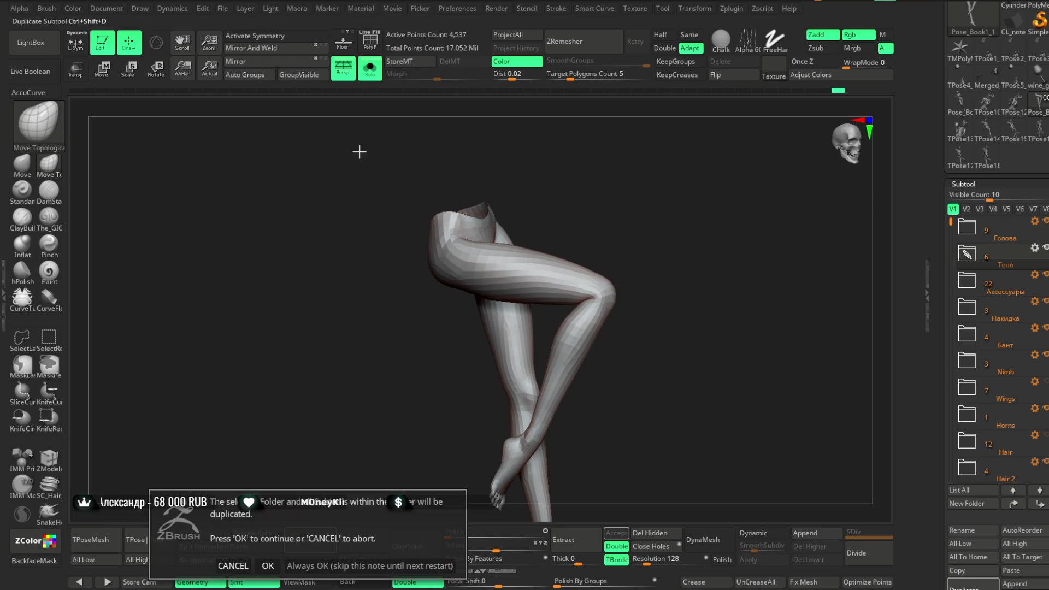
Step: Duplicate the legs and select the new Pose_Book1_3 copy with the polygon wireframe shown
left_click(233, 565)
left_click(968, 257)
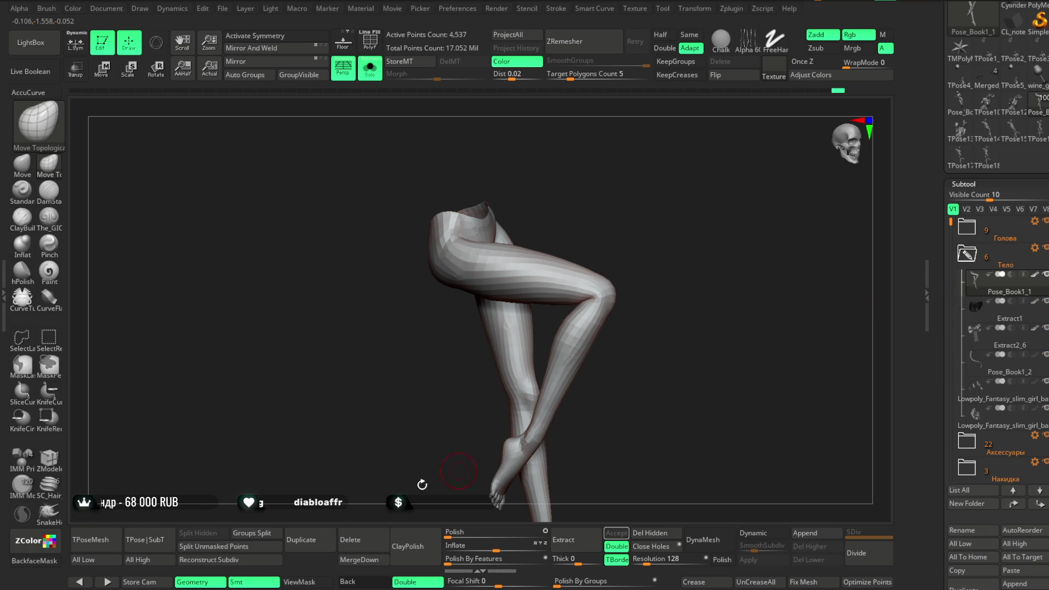
left_click(314, 540)
left_click(370, 41)
left_click(370, 69)
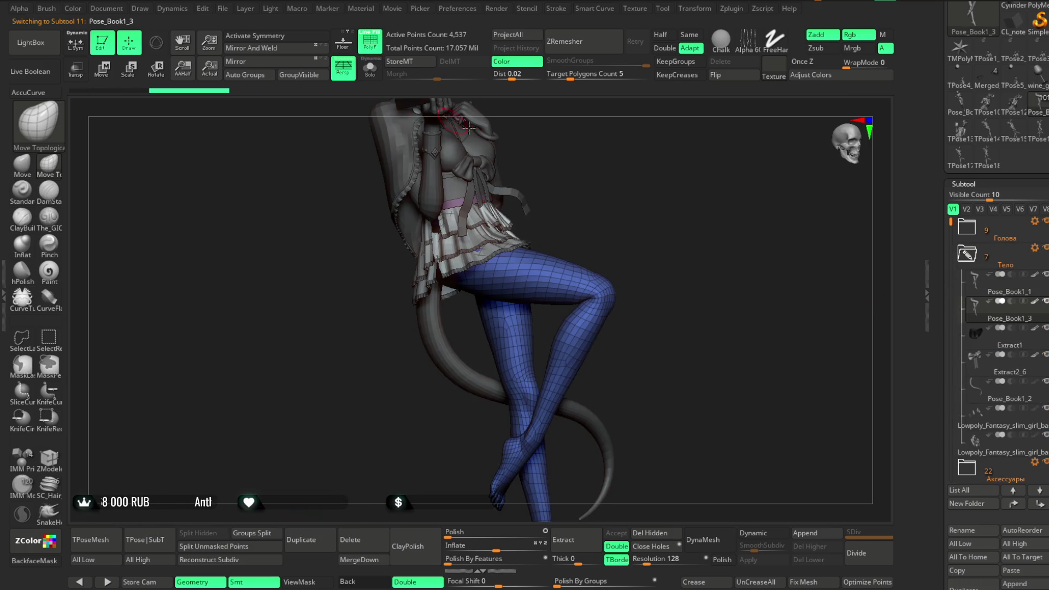
Step: In solo view, hide a band of polygons across the upper thighs and delete the hidden geometry
right_click_drag(622, 163, 481, 136, "alt")
left_click(370, 68)
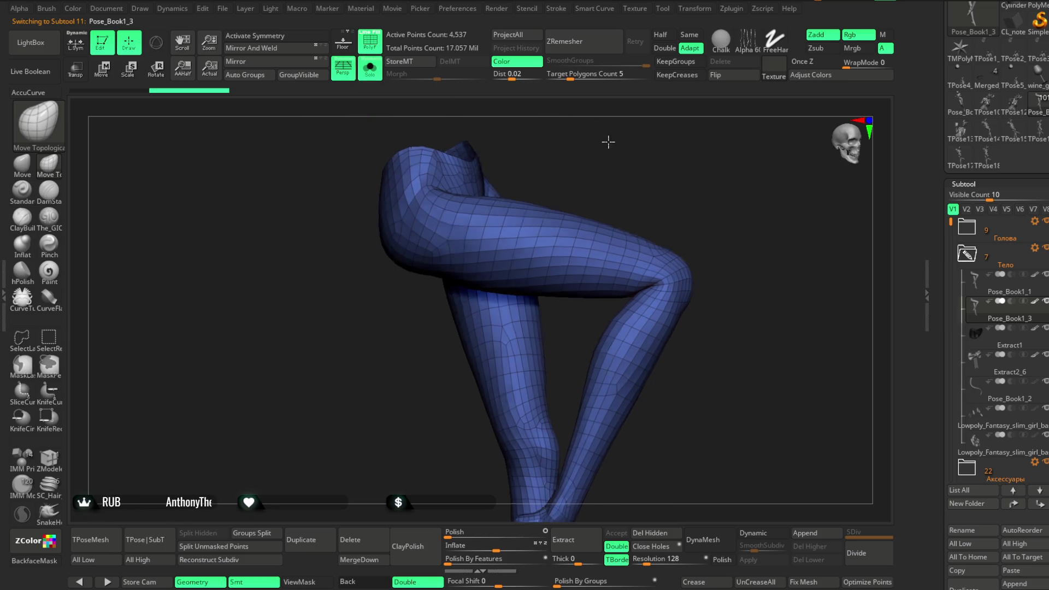
right_click_drag(585, 154, 400, 261, "alt")
left_click(41, 341)
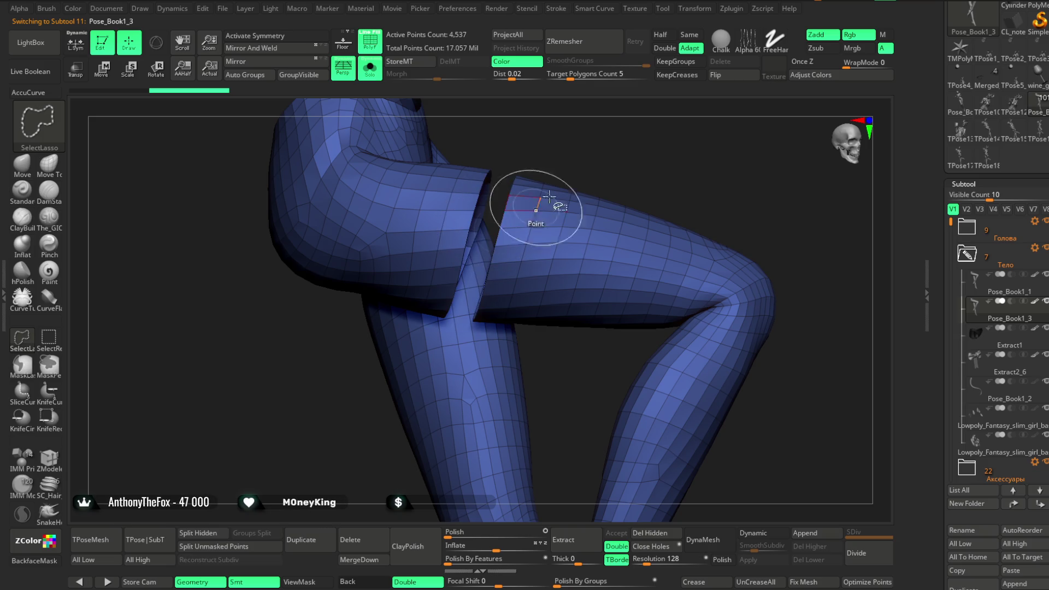
left_click_drag(526, 211, 597, 159, "ctrl+shift")
mouse_move(598, 160)
right_mouse_down()
mouse_move(604, 222)
mouse_move(694, 229)
right_mouse_up()
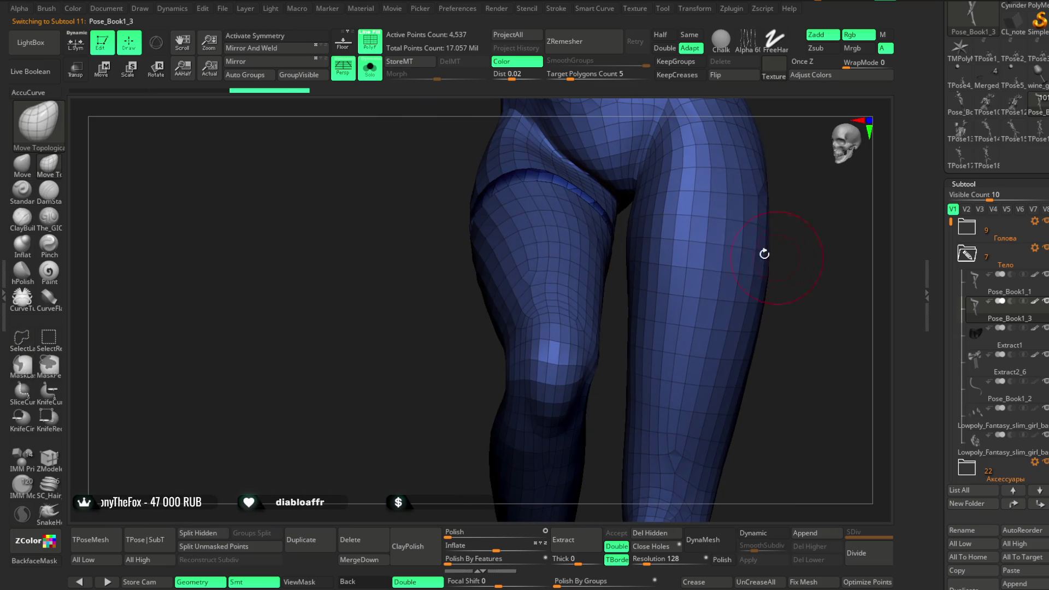
left_click_drag(693, 229, 739, 243, "ctrl+shift")
mouse_move(739, 243)
right_mouse_down()
mouse_move(716, 211)
mouse_move(738, 226)
mouse_move(229, 436)
right_mouse_up()
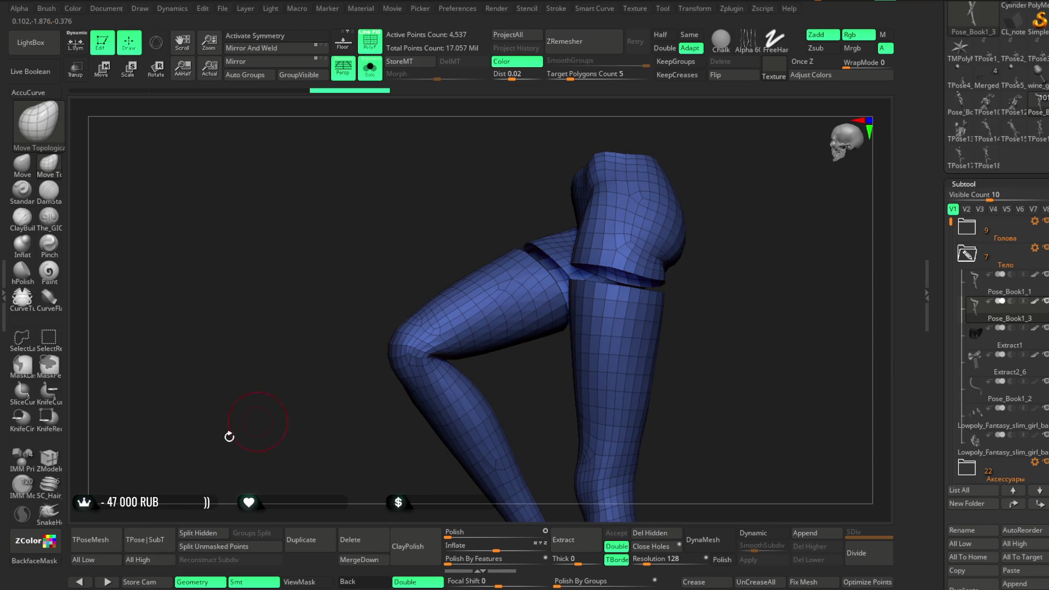
left_click(653, 534)
Step: Auto-group the legs copy, then isolate and delete the upper hip group
left_click(253, 80)
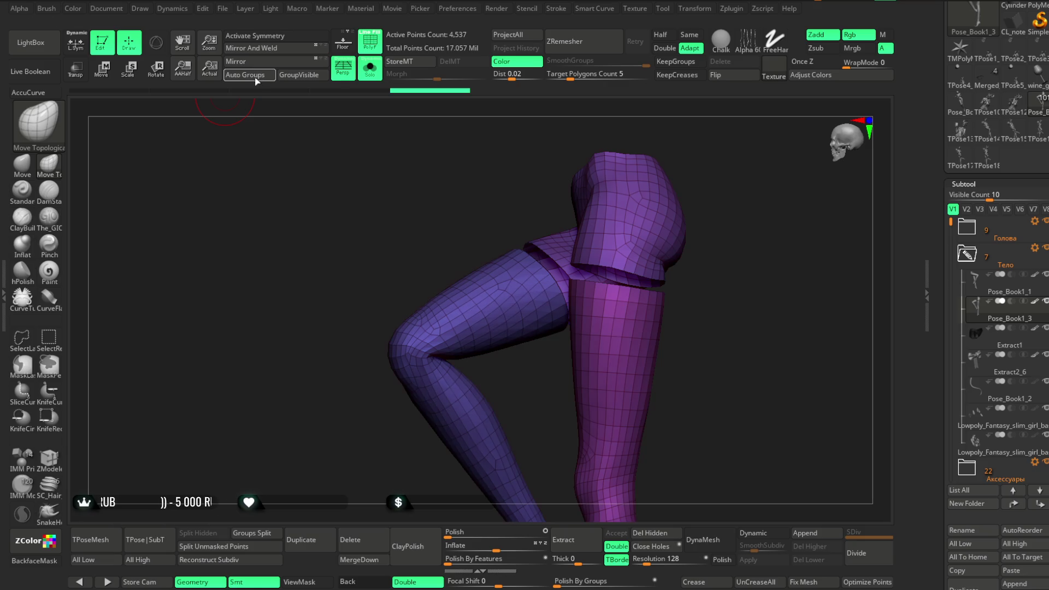
left_click_drag(713, 282, 239, 441)
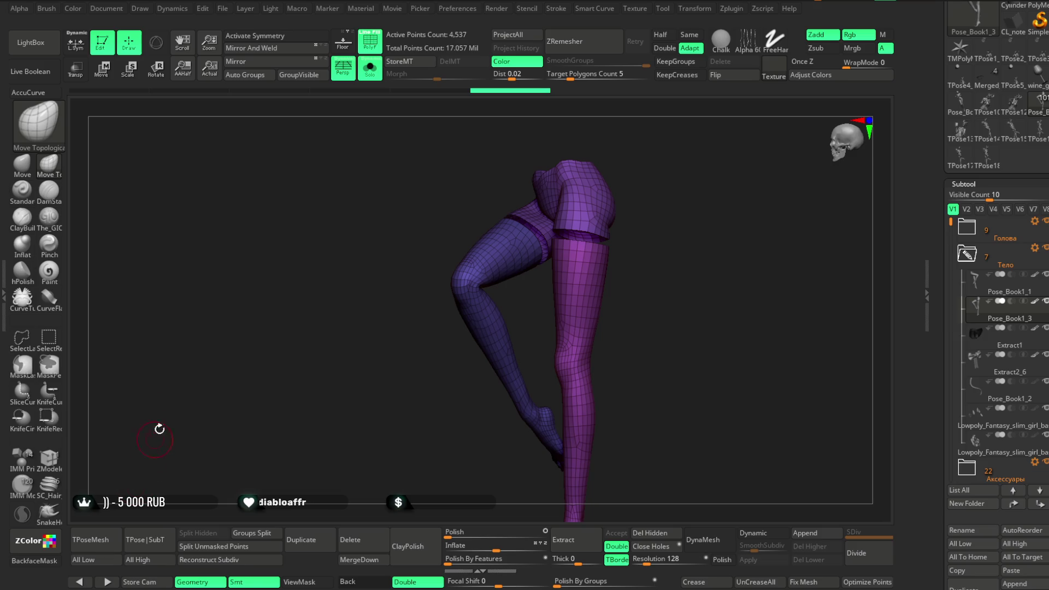
left_click(498, 241, "ctrl+shift")
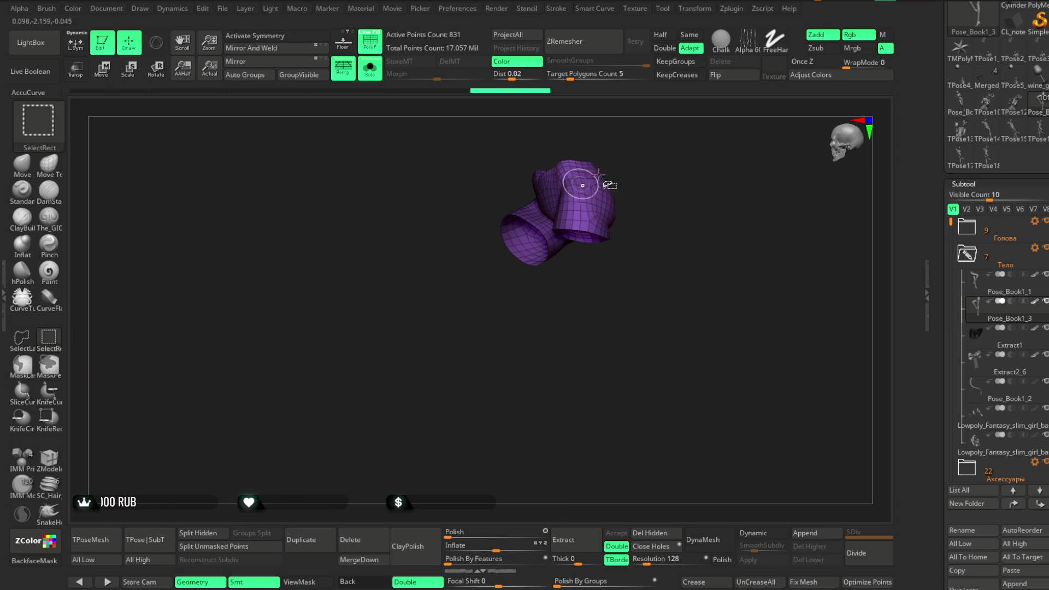
left_click(659, 158, "ctrl+shift")
mouse_move(639, 328)
left_mouse_down()
mouse_move(626, 344)
mouse_move(711, 354)
left_mouse_up()
left_click(650, 538)
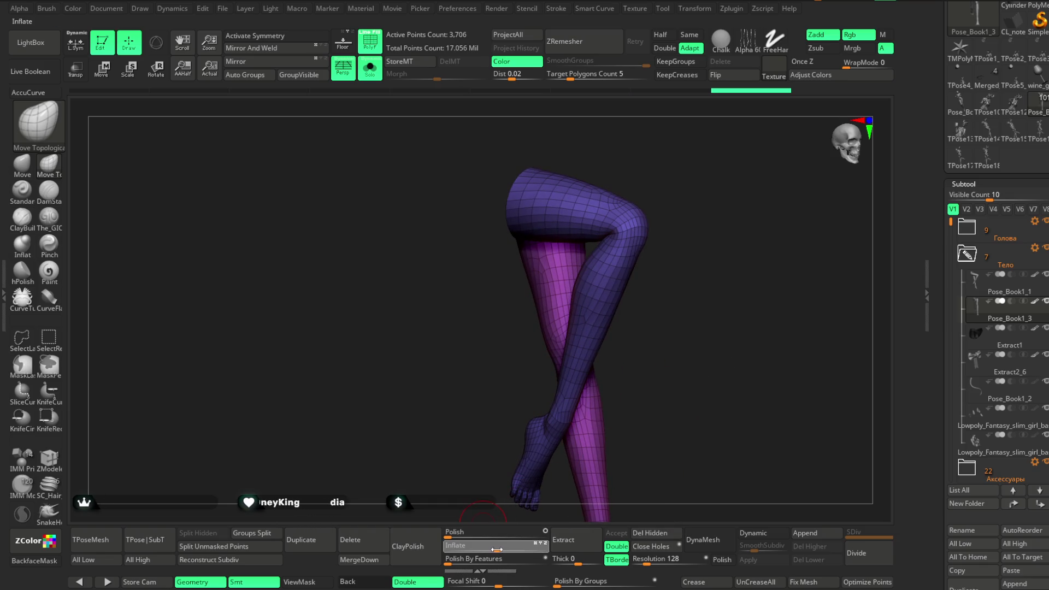
Step: Turn off the wireframe and show the whole character with the 3,706-point stocking piece
left_click_drag(676, 293, 570, 212)
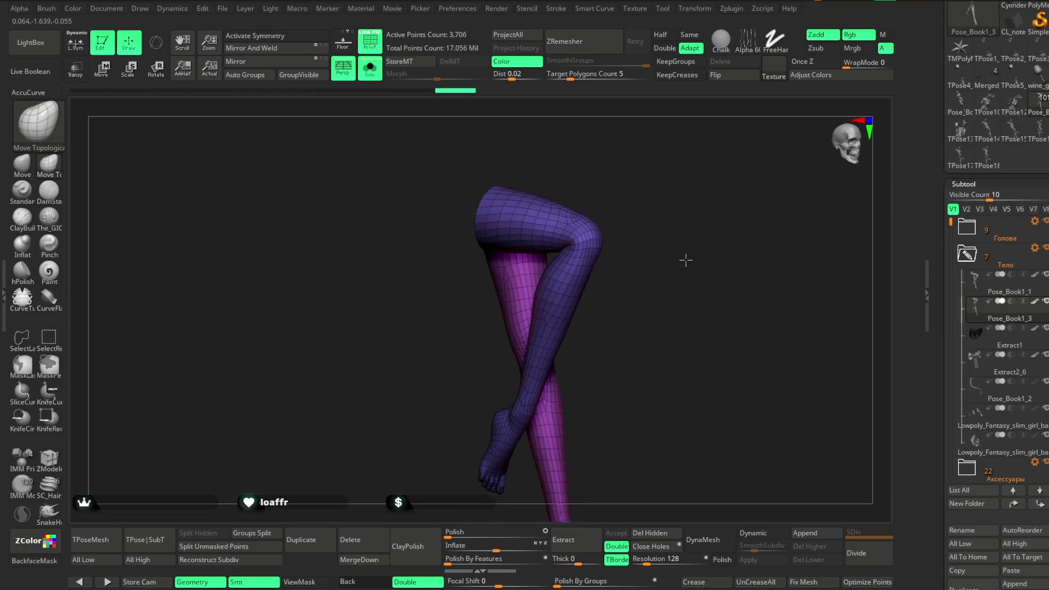
left_click(373, 39)
left_click(370, 68)
left_click_drag(659, 192, 656, 211)
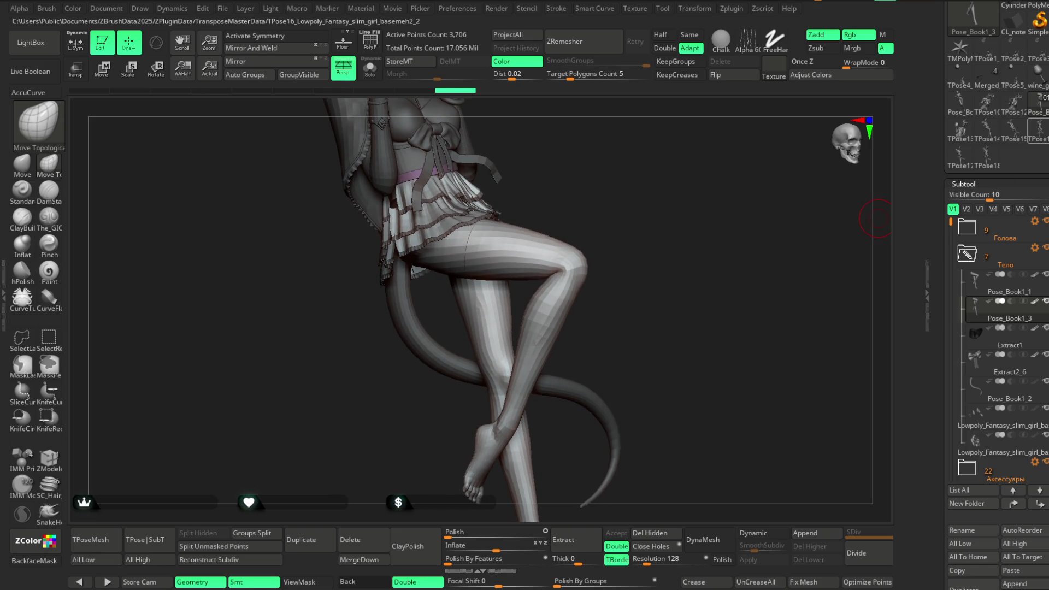
Step: Fill the trimmed Pose_Book1_3 leg copy with dark grey 86, then set the colour back to light grey 183
scroll(997, 273, "up", 5)
scroll(1040, 261, "up", 5)
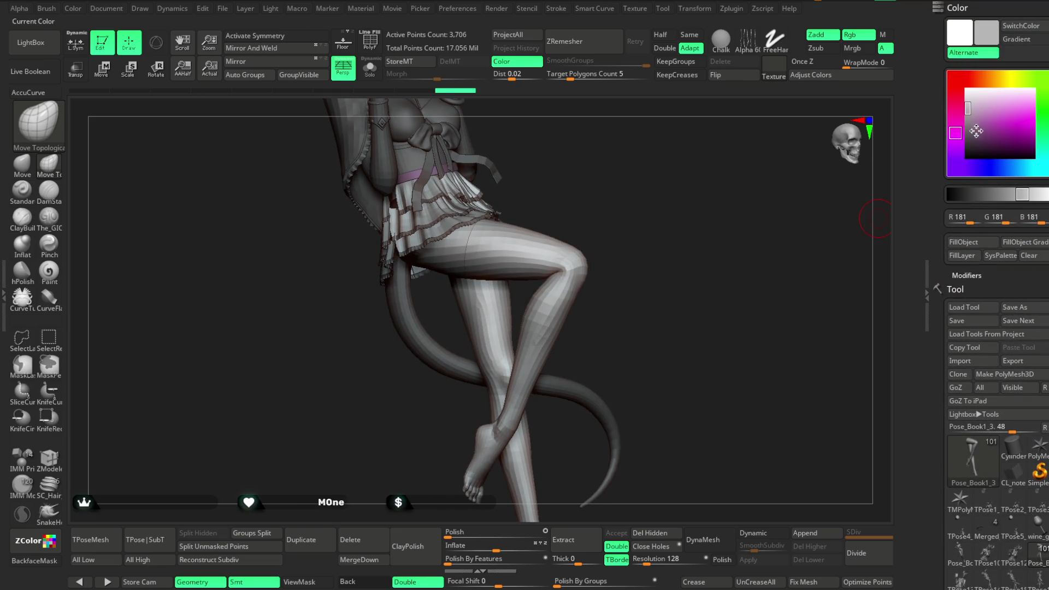
left_click_drag(955, 137, 958, 178)
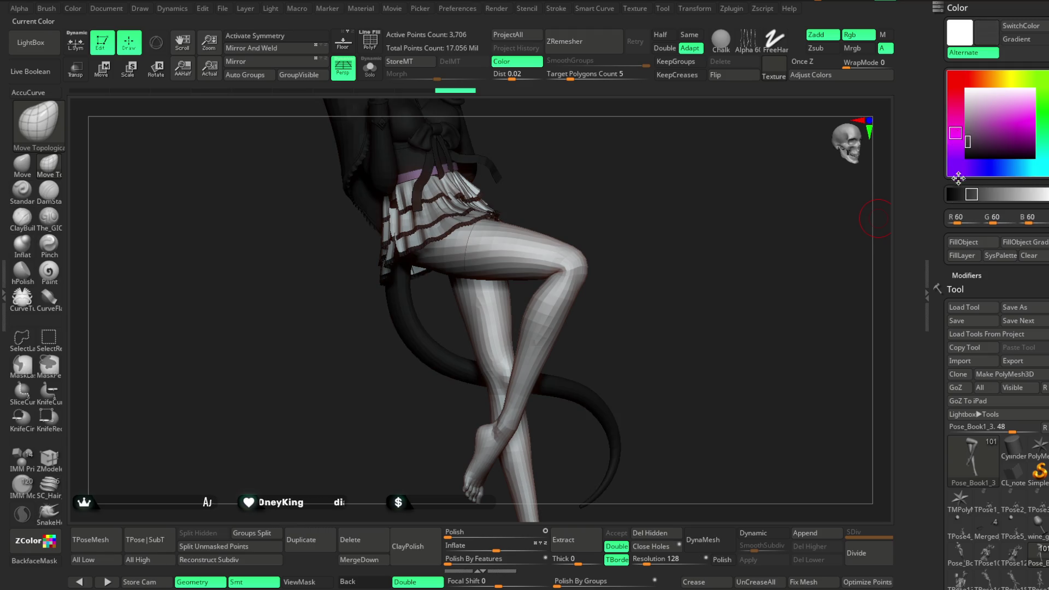
left_click(963, 246)
left_click(970, 136)
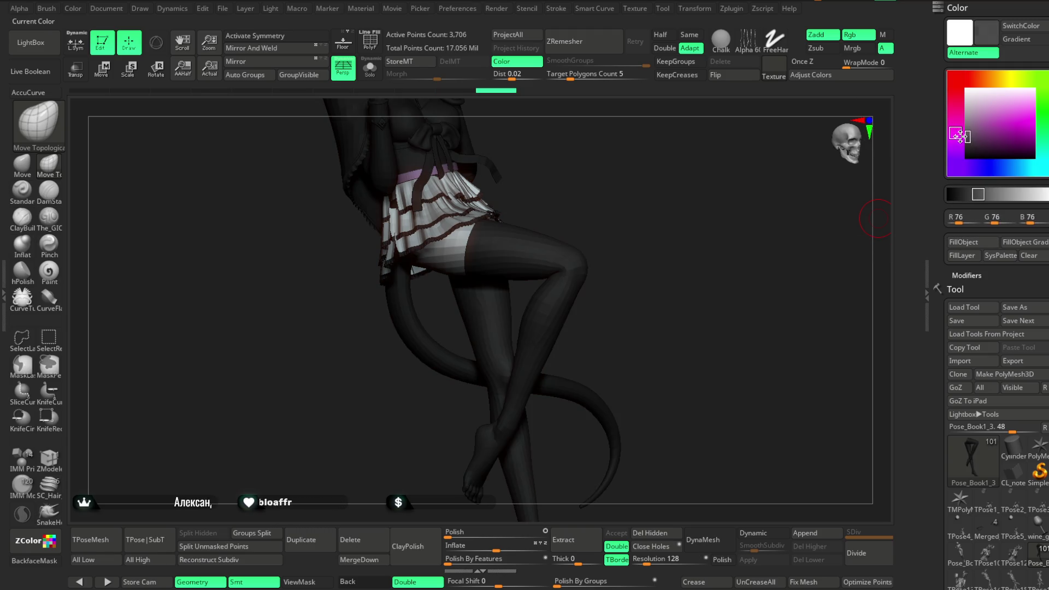
left_click(963, 242)
left_click_drag(970, 136, 968, 107)
mouse_move(743, 249)
left_mouse_down()
mouse_move(666, 260)
mouse_move(685, 244)
mouse_move(672, 313)
left_mouse_up()
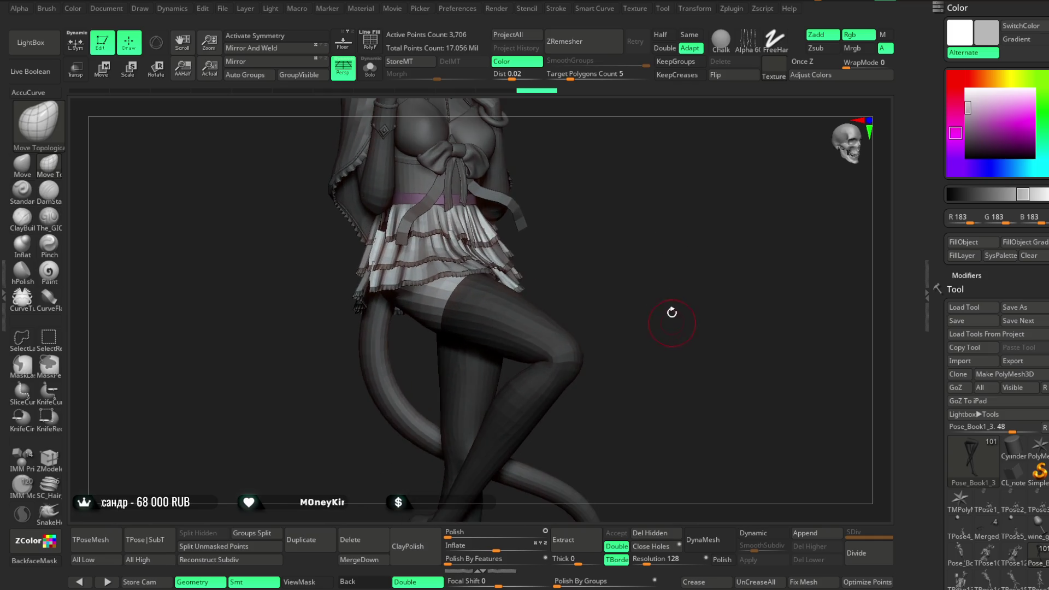
Step: Isolate the leg piece with polygroups shown and delete everything except the thin thigh bands
left_click(370, 68)
mouse_move(574, 242)
left_mouse_down("alt")
mouse_move(593, 298)
mouse_move(531, 155)
left_mouse_up("alt")
left_click(375, 49)
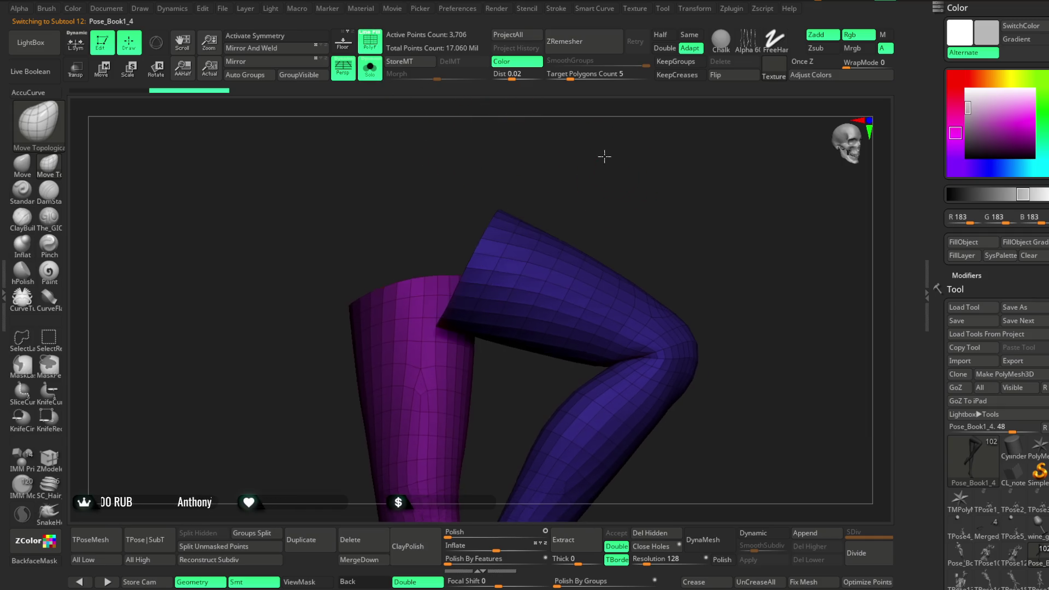
left_click_drag(604, 157, 607, 153)
left_click(27, 342)
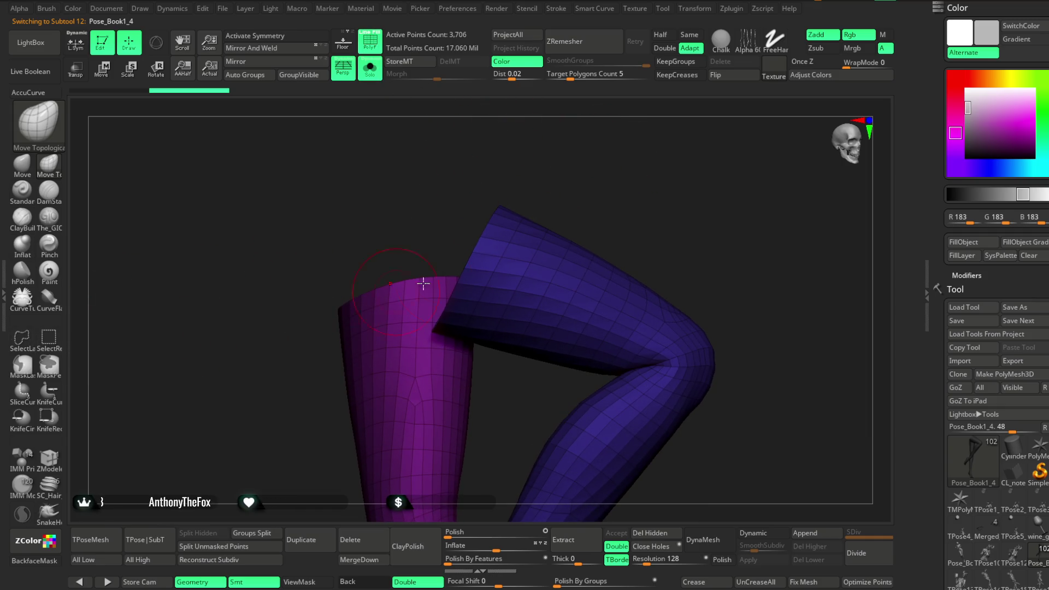
left_click(545, 229, "ctrl+alt+shift")
left_click(545, 230, "ctrl+shift")
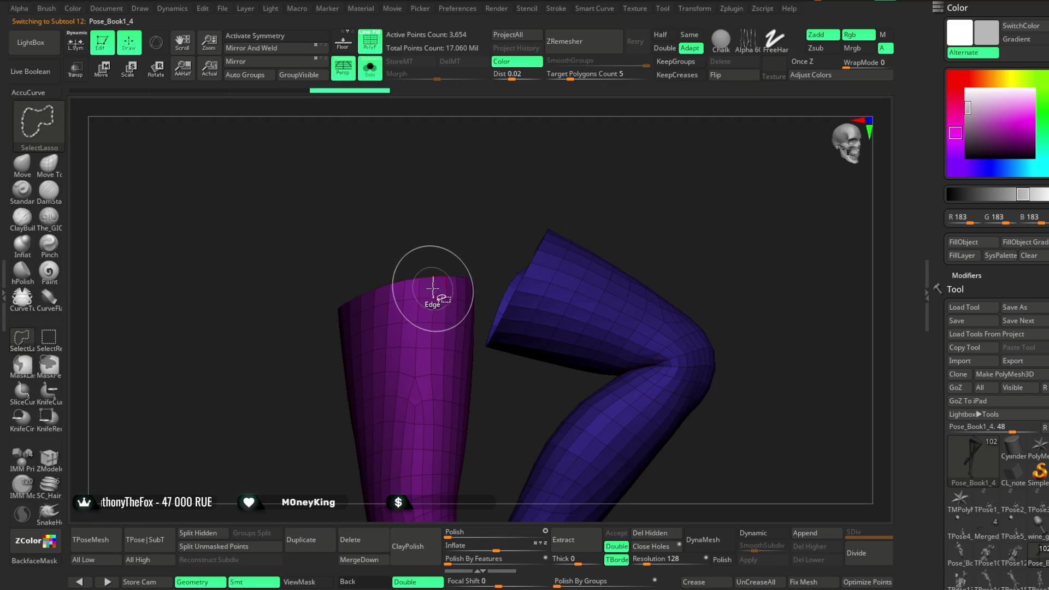
left_click(623, 191, "ctrl+shift")
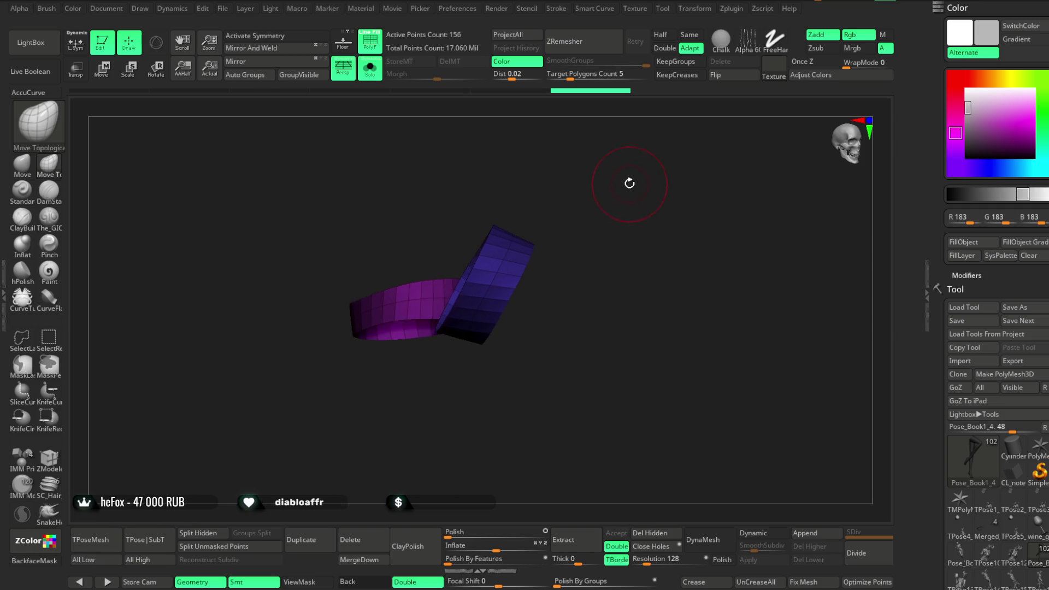
left_click(650, 533)
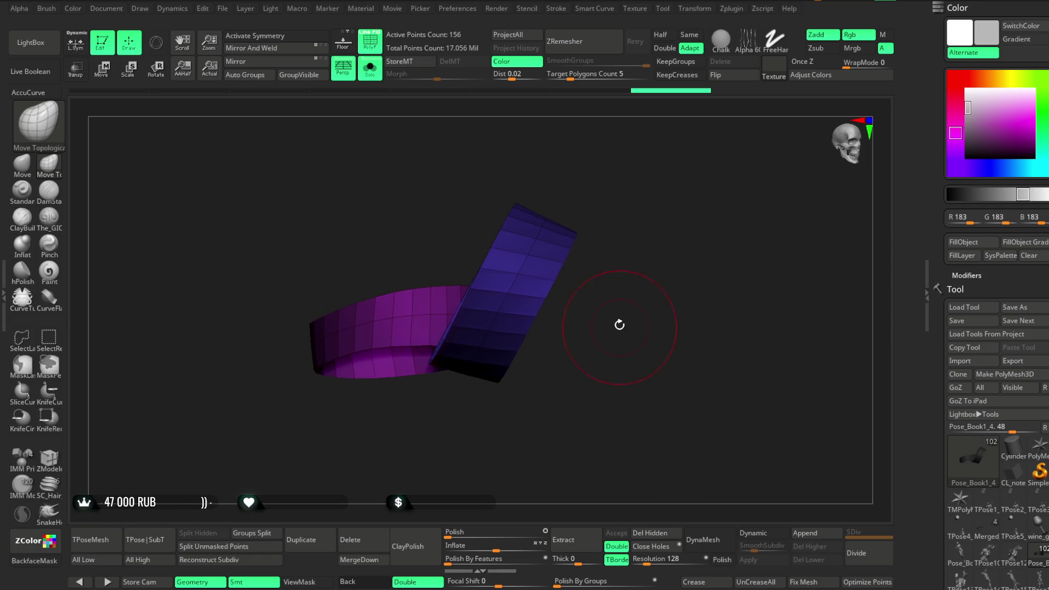
Step: Hide leftover polygroups on the blue and purple bands, then unhide all parts
left_click(563, 262, "ctrl+alt+shift")
left_click_drag(623, 199, 378, 339)
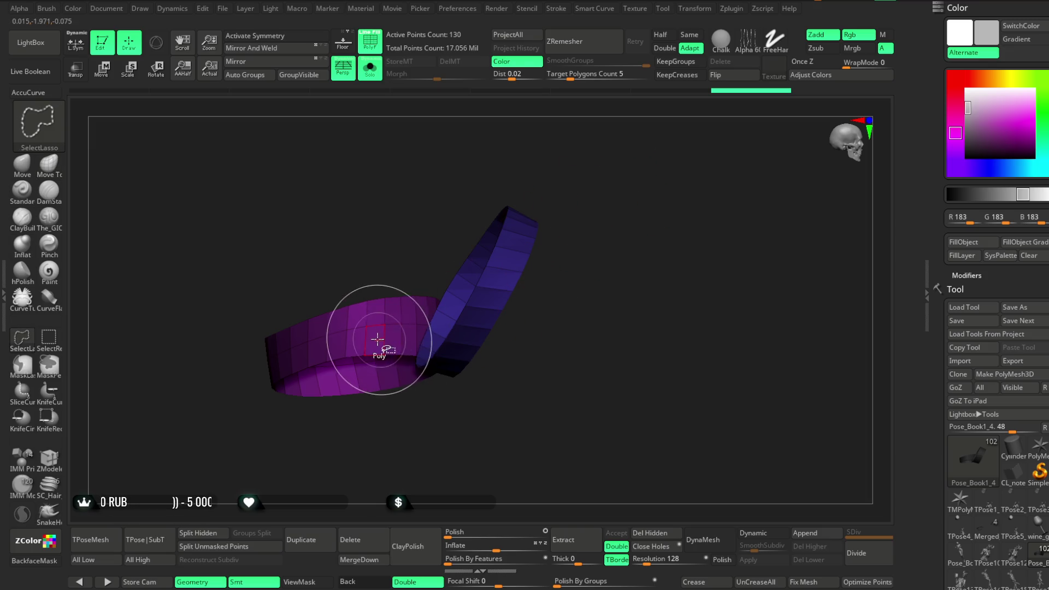
left_click(382, 339, "ctrl+alt+shift")
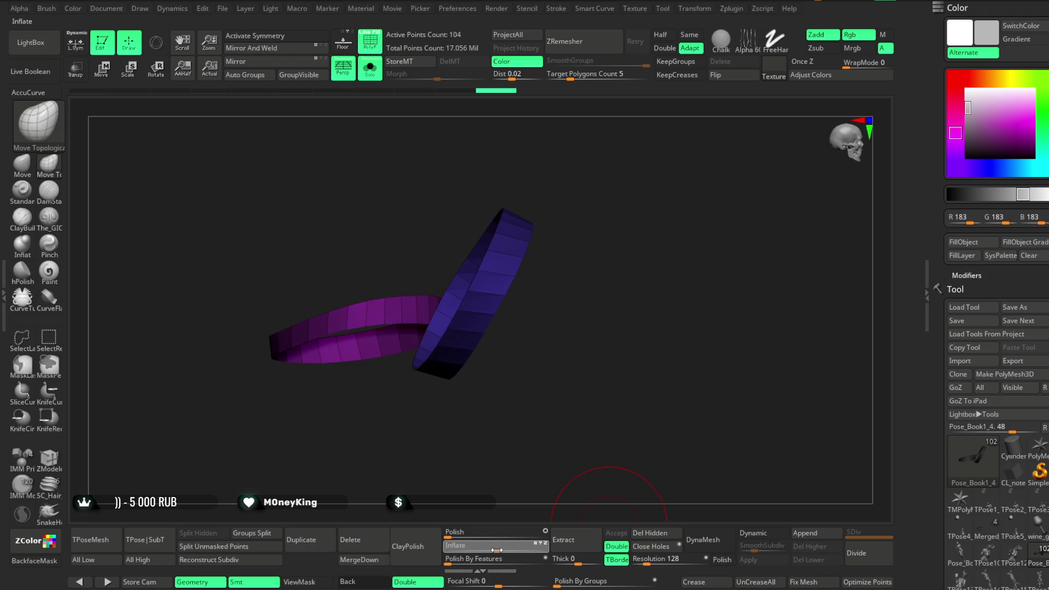
left_click(393, 120, "ctrl+shift")
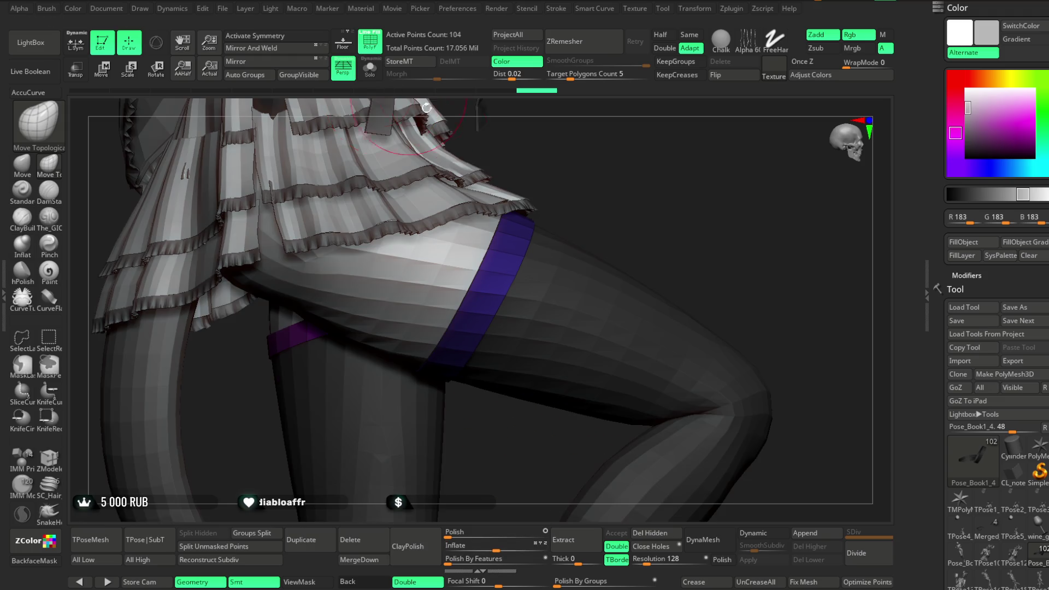
Step: Turn off the polygroup wireframe and orbit around the skirt and 104-point garter bands to inspect them
left_click_drag(650, 175, 538, 191)
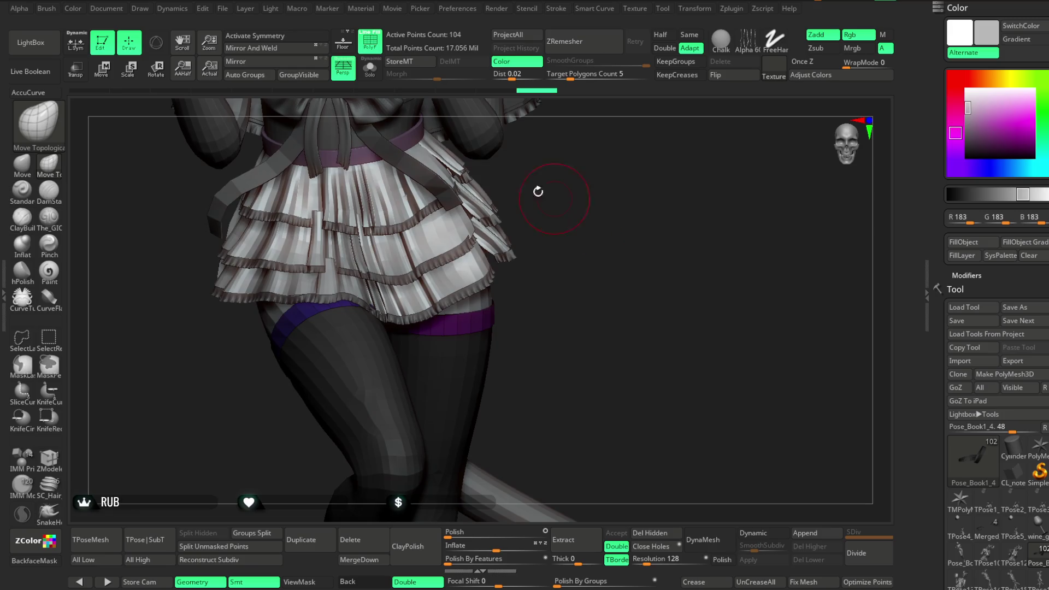
left_click(374, 46)
mouse_move(606, 222)
left_mouse_down()
mouse_move(597, 186)
mouse_move(836, 179)
left_mouse_up()
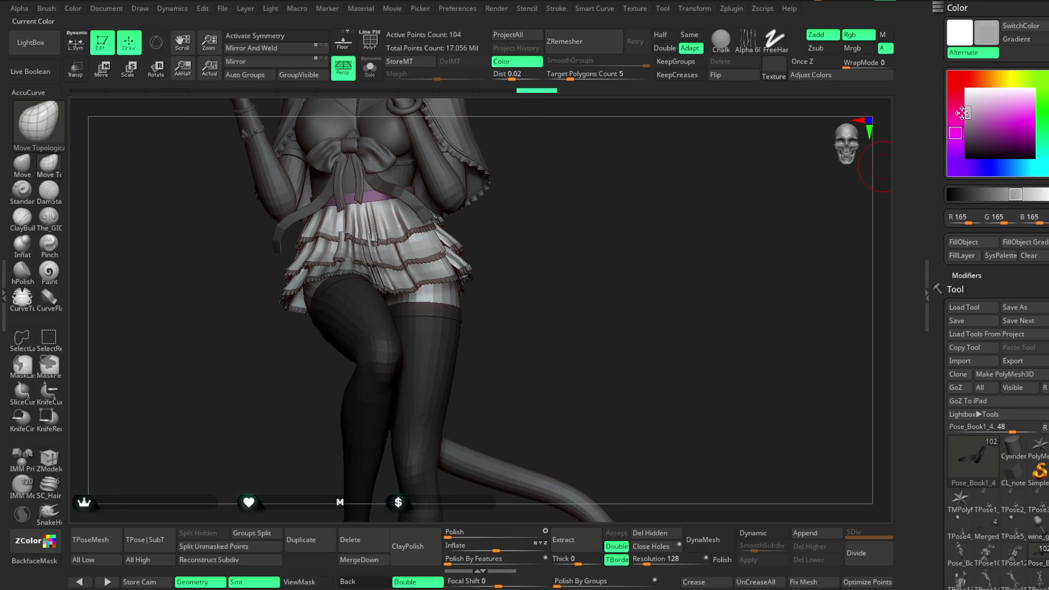
mouse_move(728, 307)
left_mouse_down()
mouse_move(628, 255)
mouse_move(874, 215)
left_mouse_up()
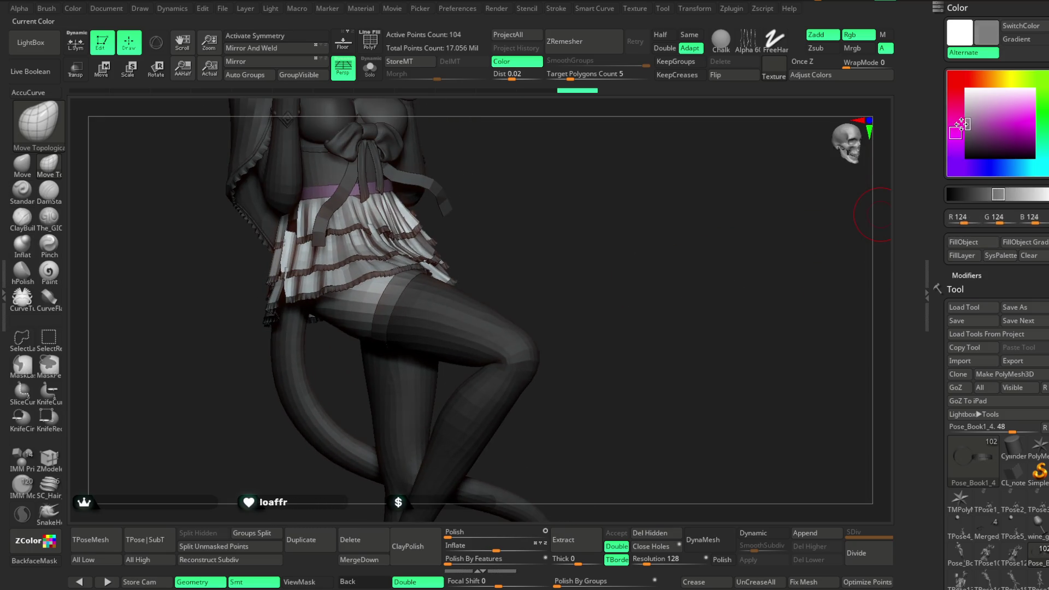
mouse_move(603, 289)
left_mouse_down()
mouse_move(596, 210)
mouse_move(854, 206)
left_mouse_up()
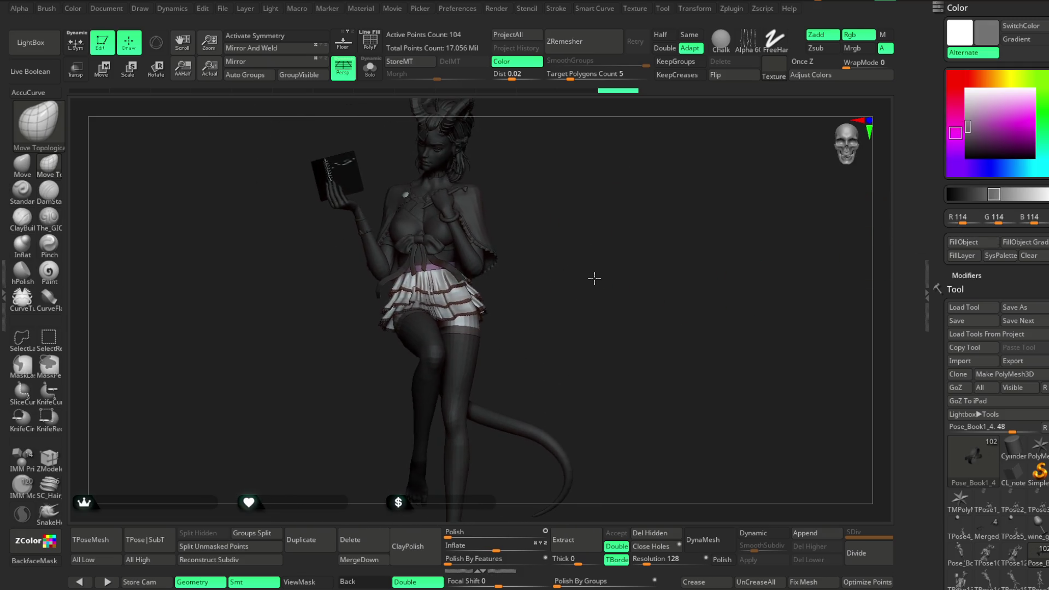
left_click(957, 107)
left_click_drag(639, 292, 597, 250)
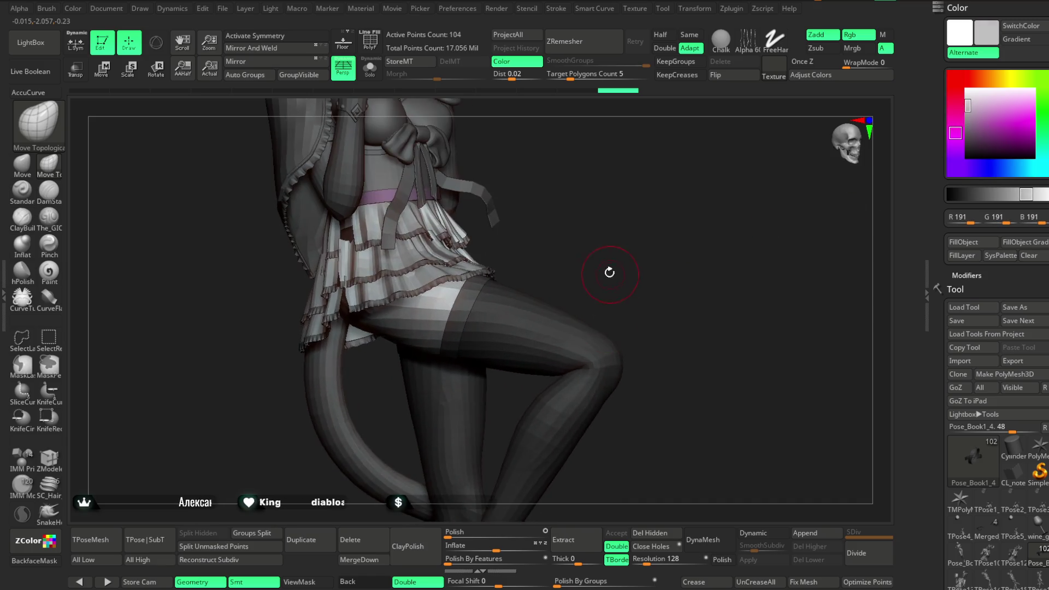
left_click_drag(475, 233, 573, 239)
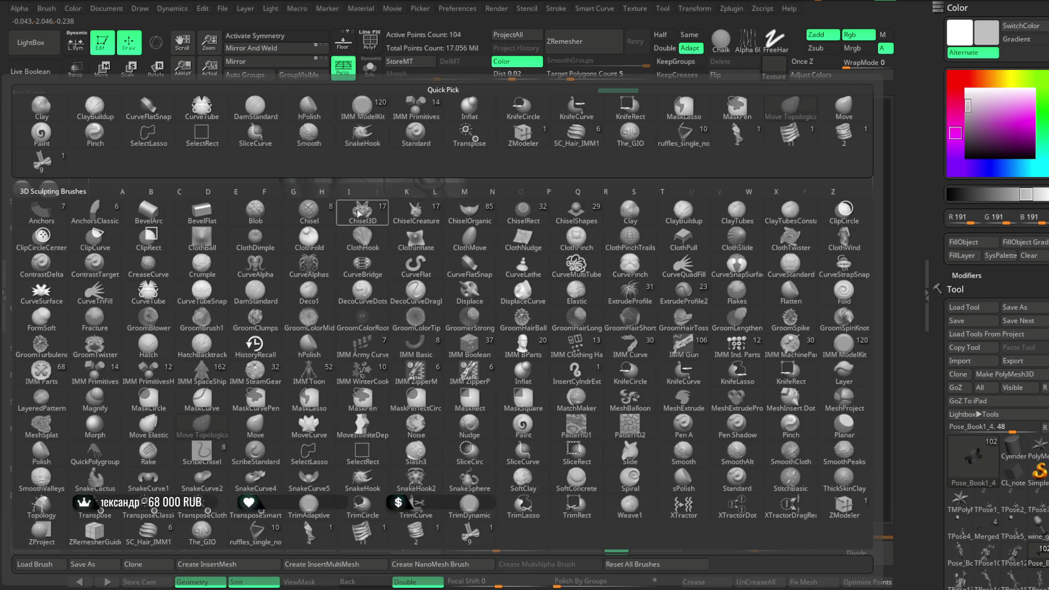
Step: Insert a ribbon bow onto the front of the thigh garter band with the bow insert brush
left_click(41, 160)
mouse_move(588, 219)
left_mouse_down()
mouse_move(645, 230)
mouse_move(482, 326)
left_mouse_up()
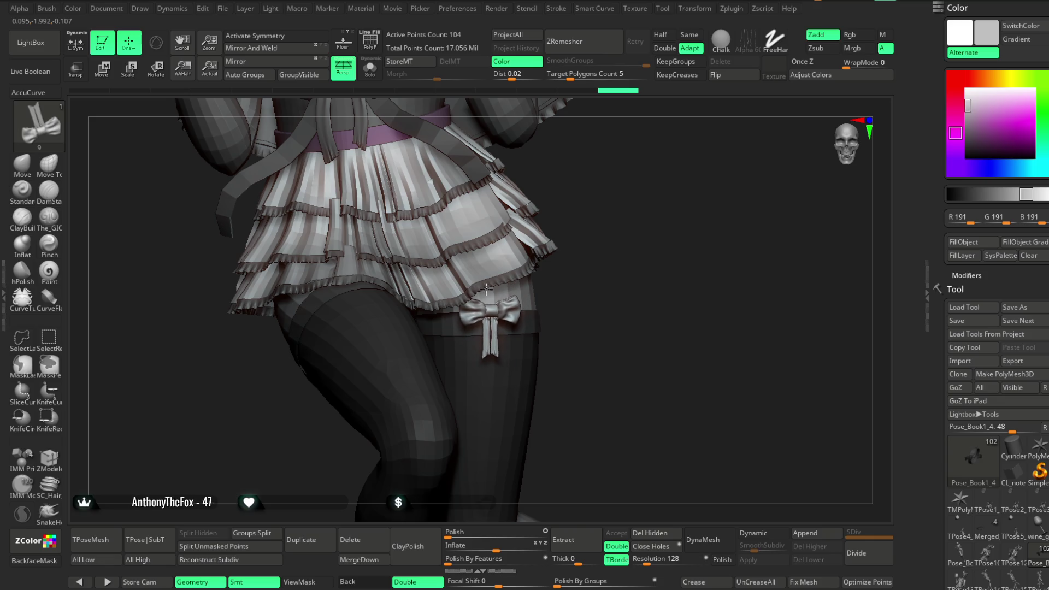
left_click_drag(486, 288, 281, 234)
left_click(104, 69)
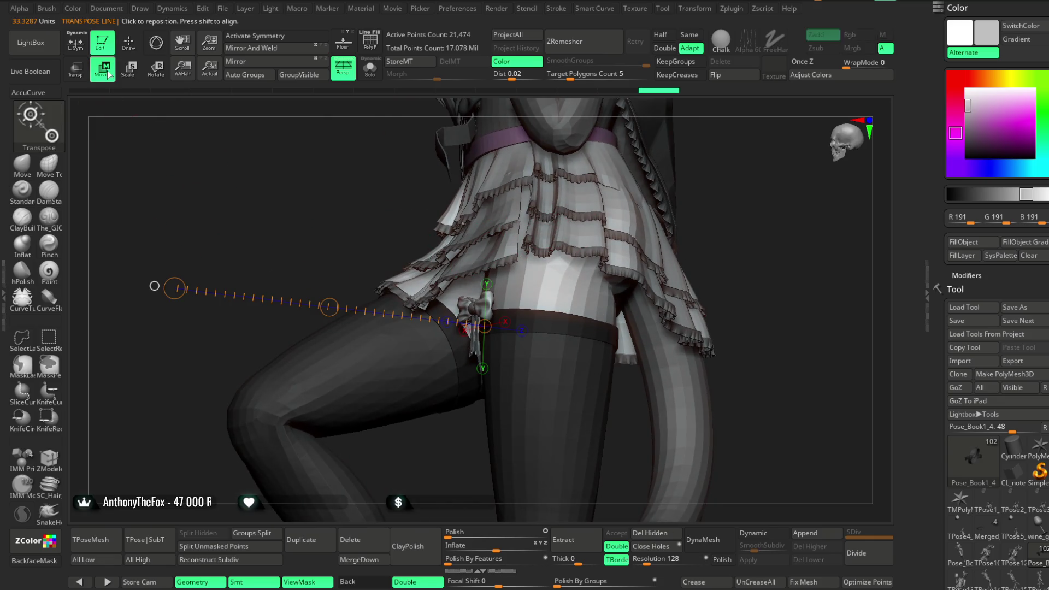
Step: With the 3D gizmo, nudge the bow into place against the garter band
key("y")
left_click_drag(658, 191, 542, 288)
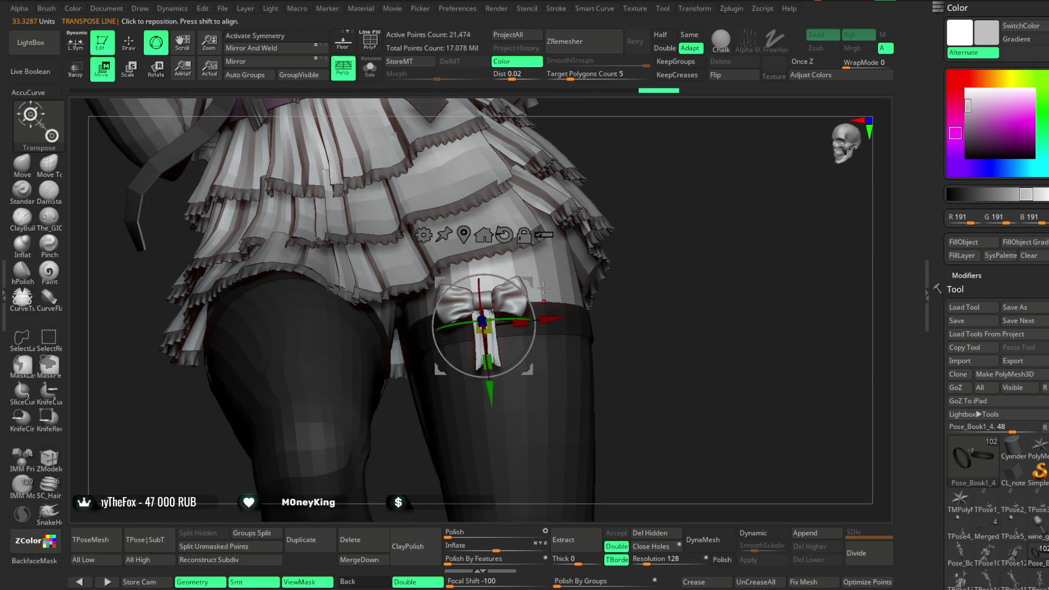
left_click_drag(655, 240, 505, 374)
left_click_drag(672, 180, 525, 311)
left_click_drag(512, 395, 513, 400)
left_click_drag(623, 248, 519, 327)
left_click_drag(517, 390, 519, 395)
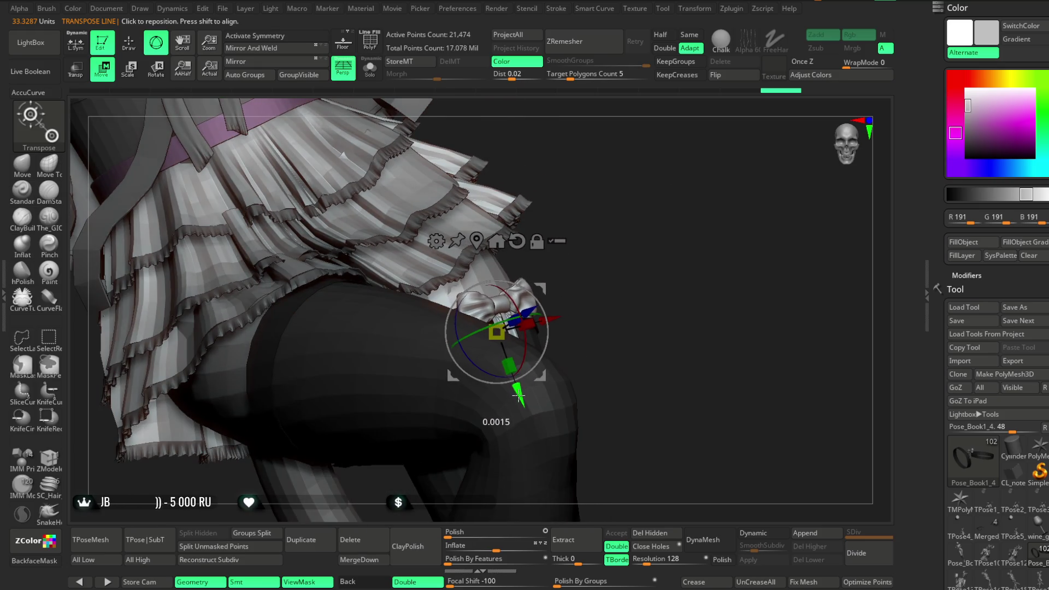
left_click_drag(628, 230, 581, 204)
Step: In solo view, reposition and rotate the bows so each faces the front of its garter
left_click(371, 68)
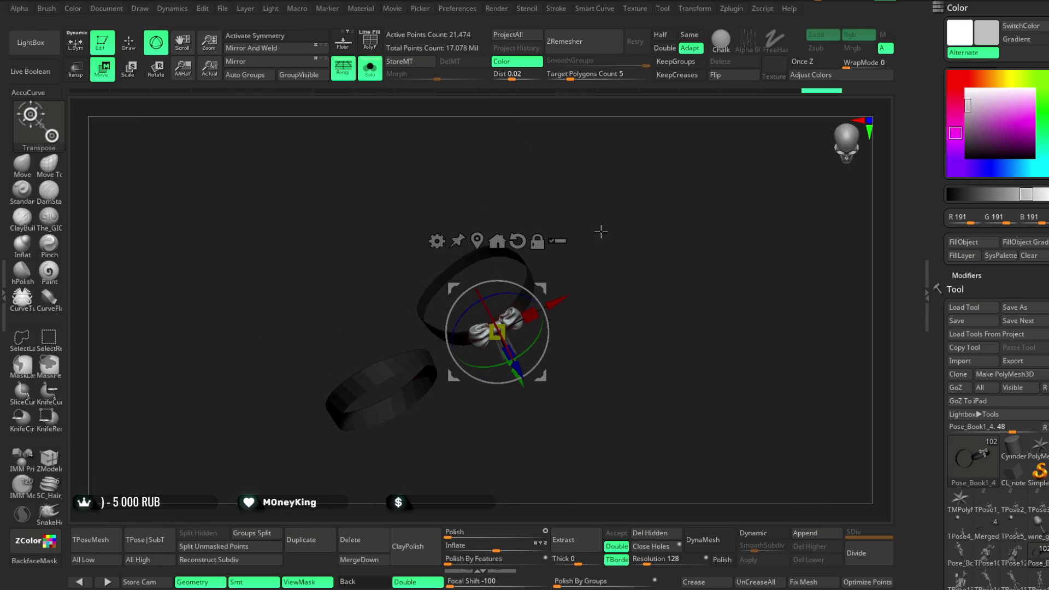
mouse_move(539, 323)
left_mouse_down()
mouse_move(506, 403)
mouse_move(465, 298)
left_mouse_up()
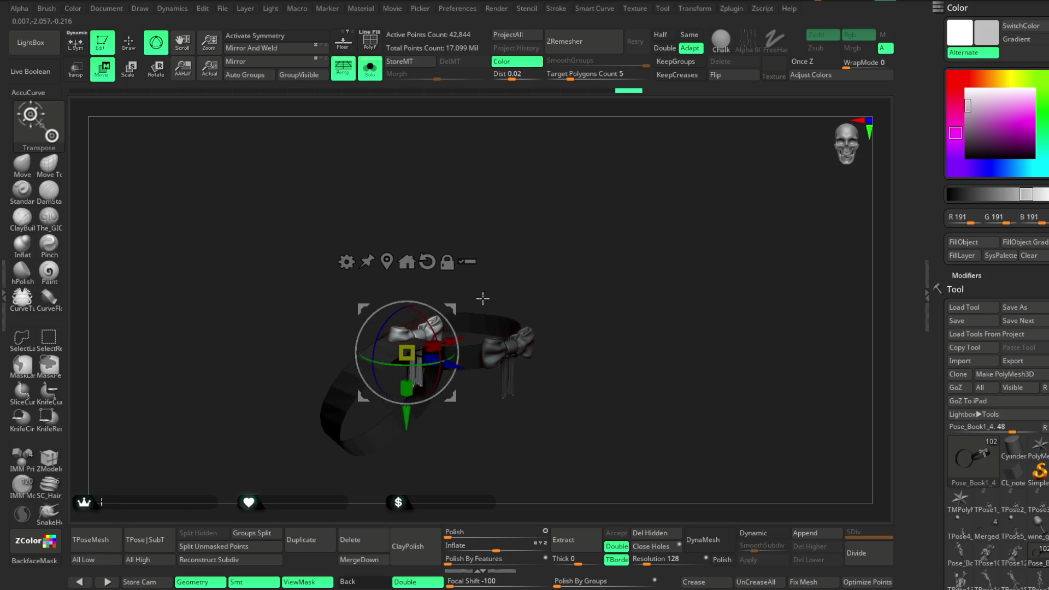
left_click_drag(432, 305, 400, 267)
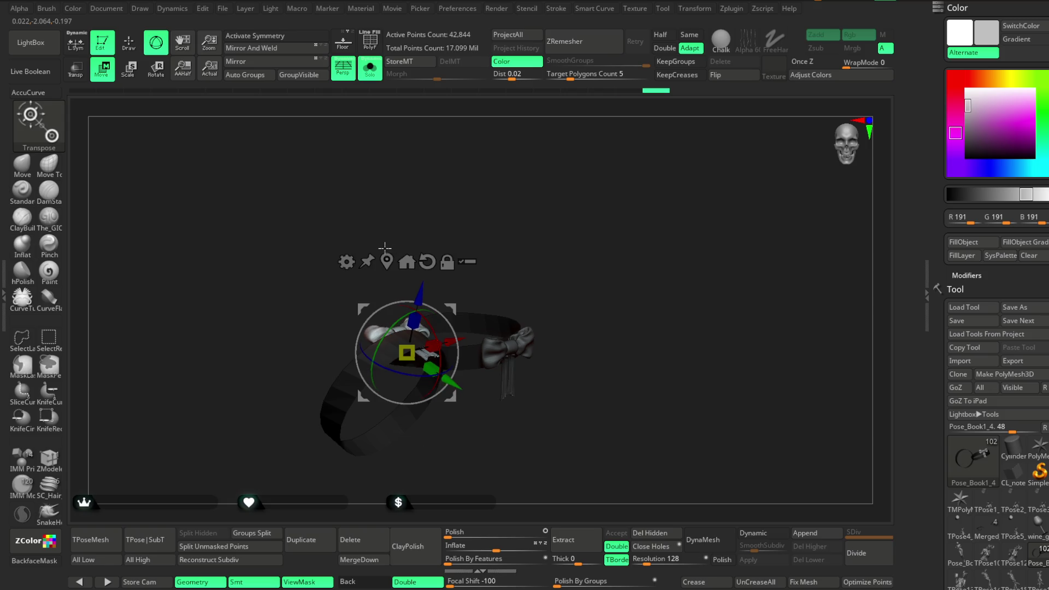
mouse_move(580, 265)
left_mouse_down()
mouse_move(553, 296)
mouse_move(557, 336)
mouse_move(559, 307)
left_mouse_up()
left_click_drag(489, 343, 470, 351)
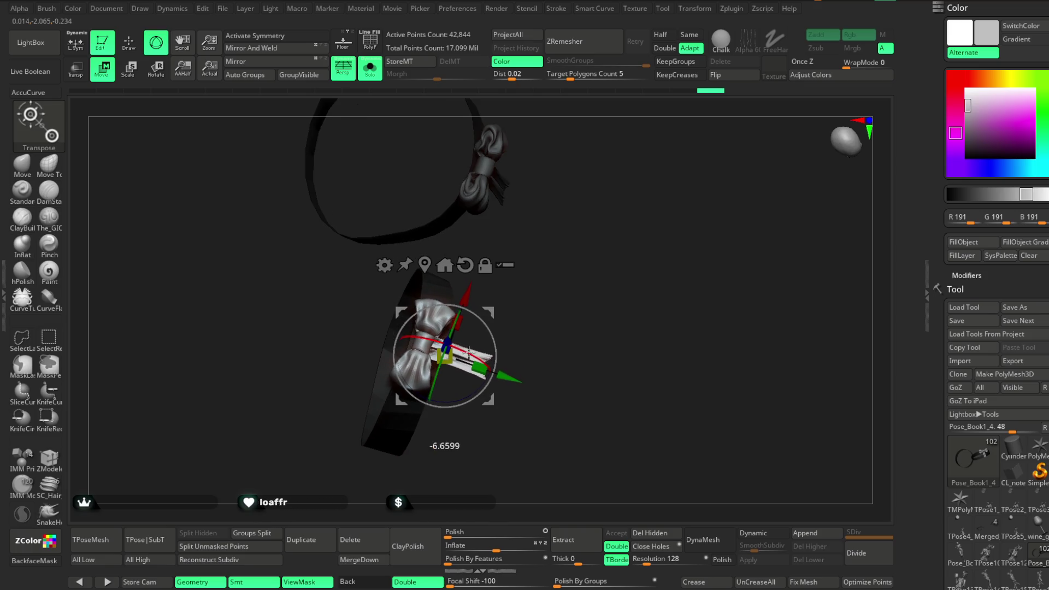
left_click_drag(553, 304, 538, 327)
left_click(457, 311)
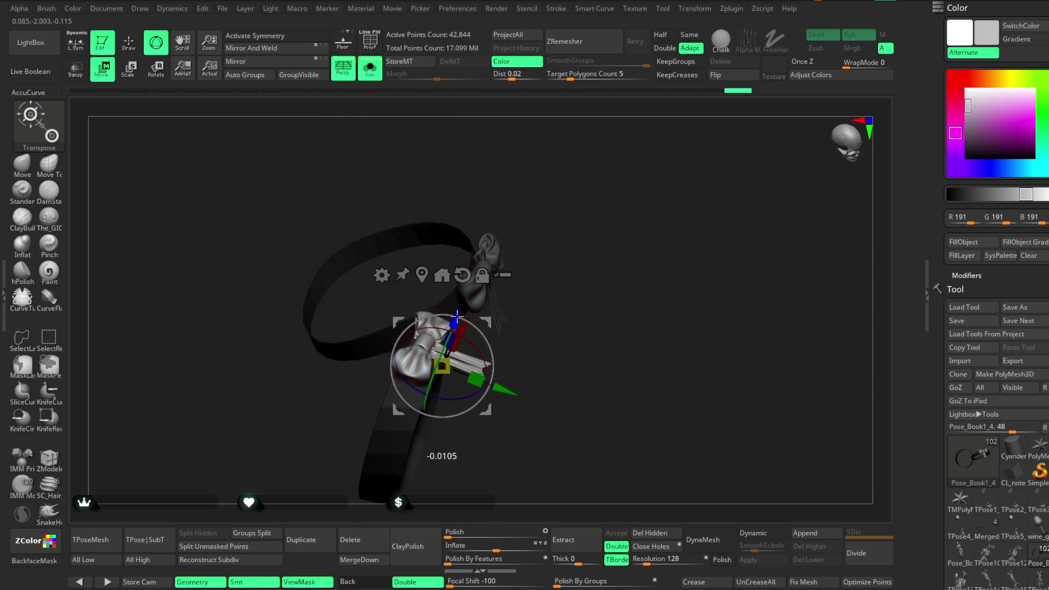
left_click_drag(492, 256, 525, 204)
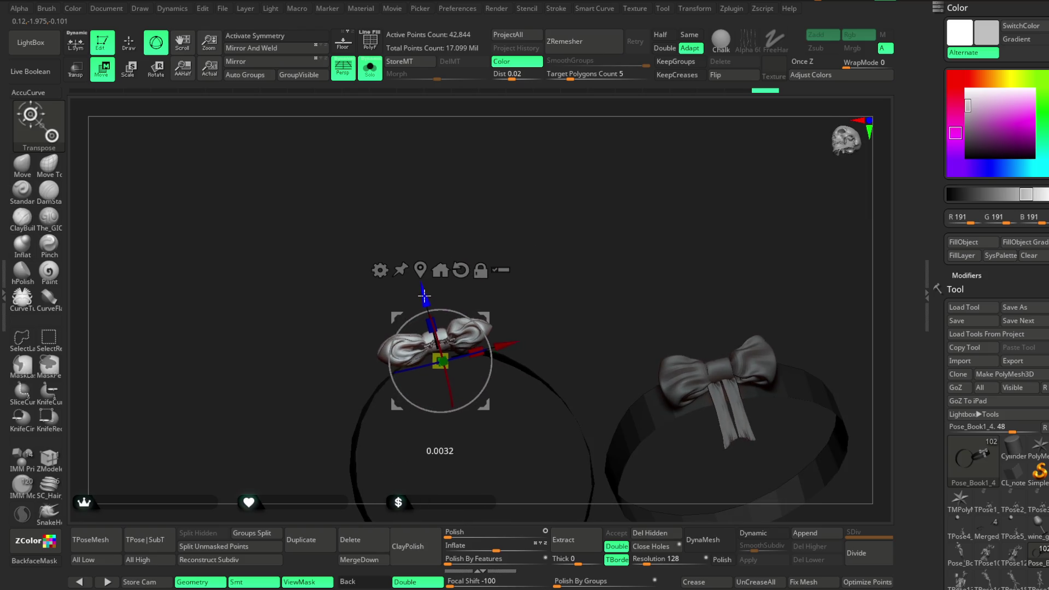
mouse_move(497, 261)
left_mouse_down()
mouse_move(552, 276)
mouse_move(557, 341)
mouse_move(545, 375)
mouse_move(480, 379)
left_mouse_up()
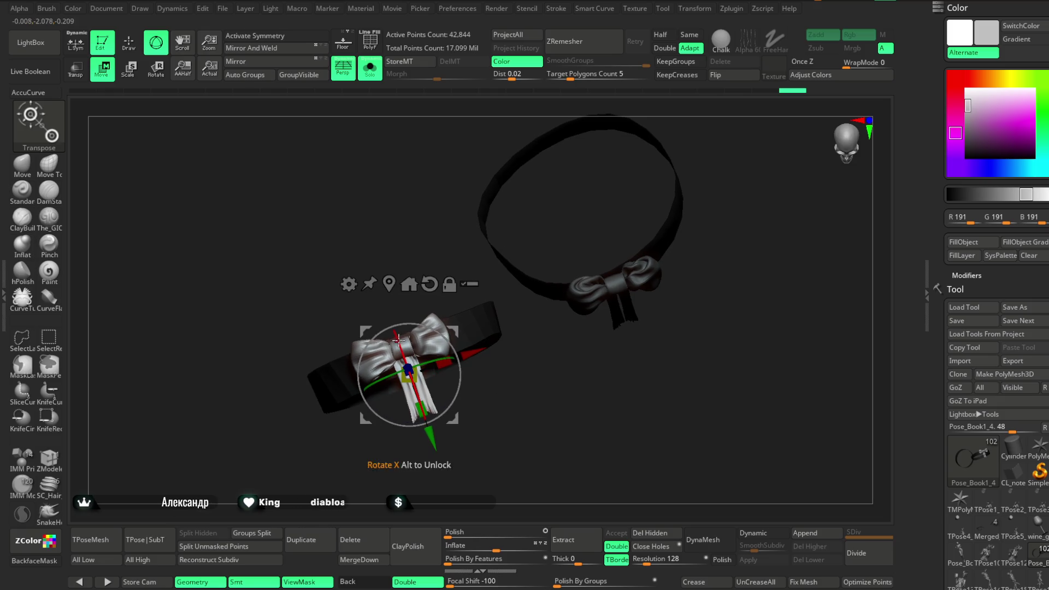
left_click_drag(492, 327, 443, 216)
Step: Show the full character and scale the thigh bow down to sit neatly at the stocking top
left_click(377, 67)
left_click_drag(661, 191, 639, 225)
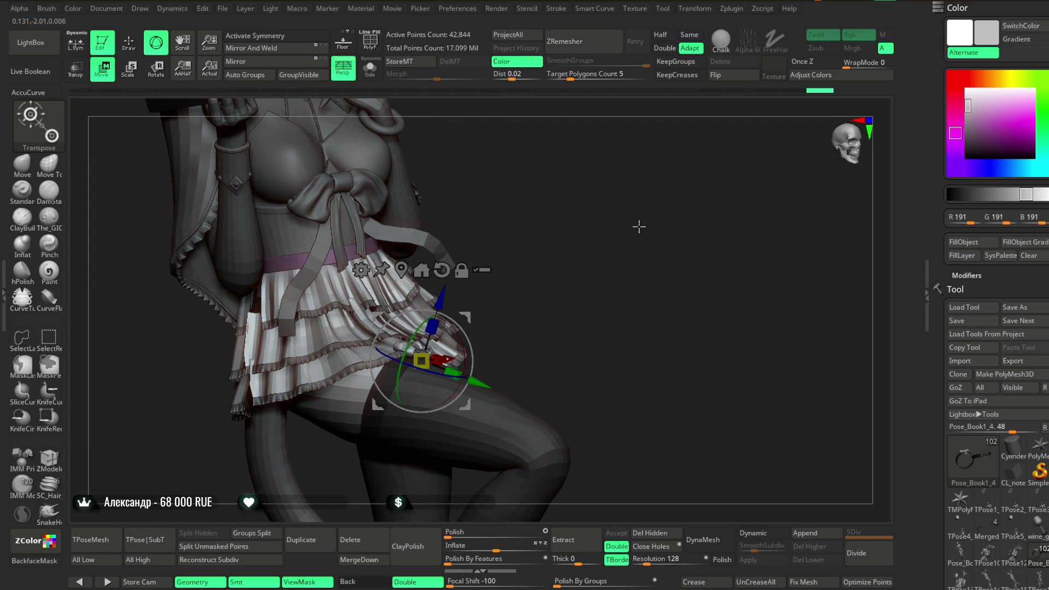
key("ctrl")
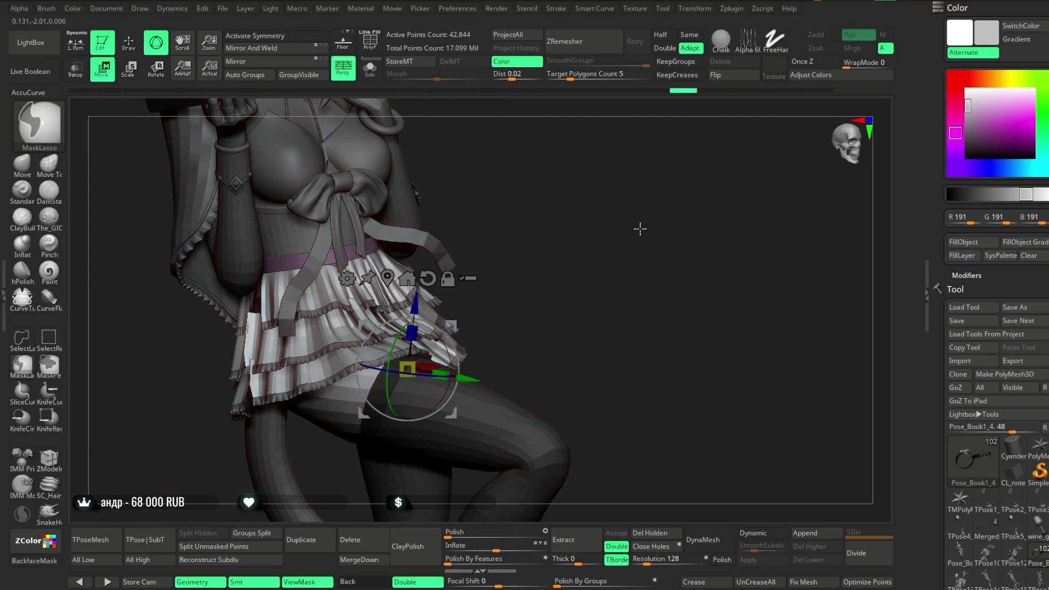
mouse_move(640, 229)
left_mouse_down()
mouse_move(639, 255)
mouse_move(627, 250)
left_mouse_up()
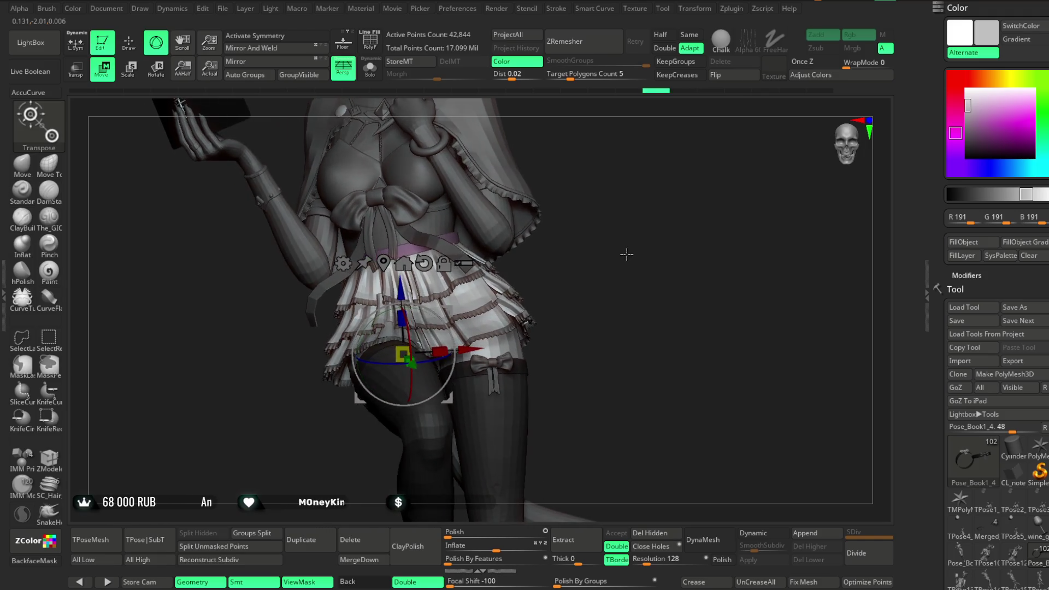
key("ctrl")
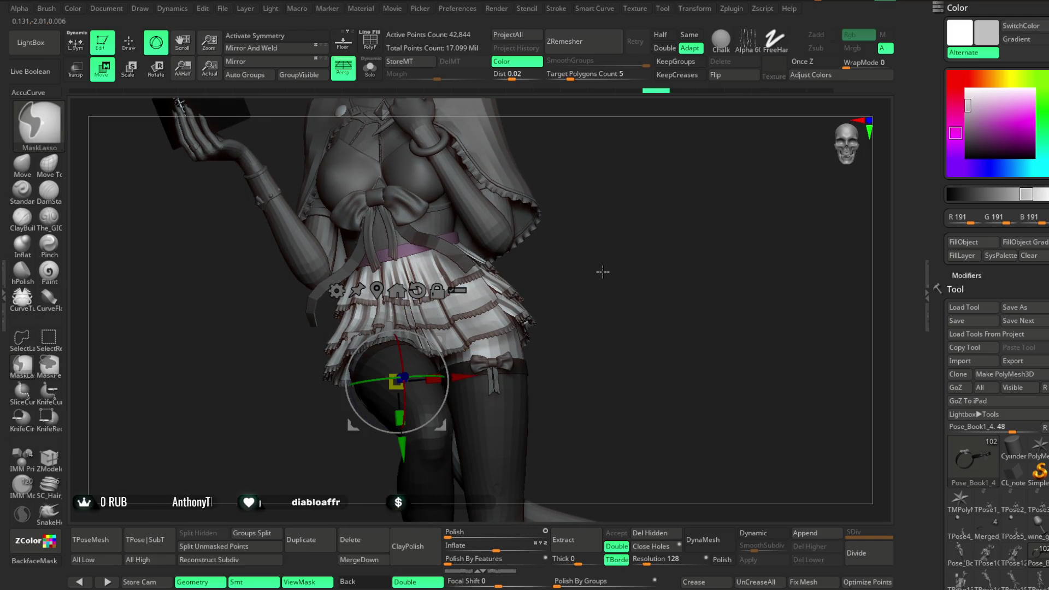
key("f")
mouse_move(490, 375)
left_mouse_down()
mouse_move(577, 313)
mouse_move(644, 307)
mouse_move(512, 372)
left_mouse_up()
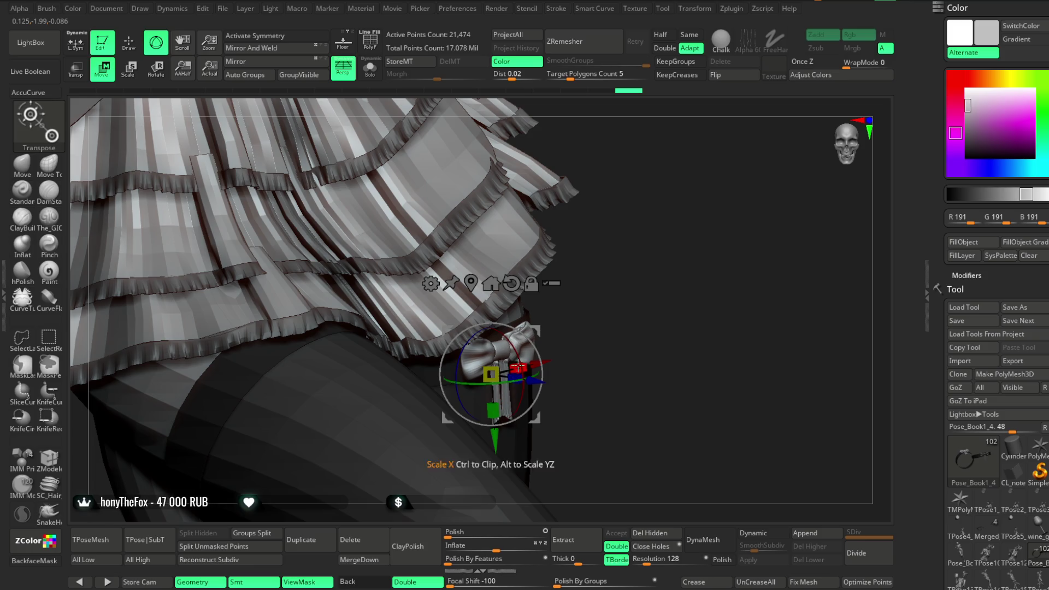
left_click_drag(611, 257, 538, 326)
mouse_move(650, 288)
left_mouse_down()
mouse_move(643, 246)
mouse_move(603, 259)
left_mouse_up()
left_click(129, 42)
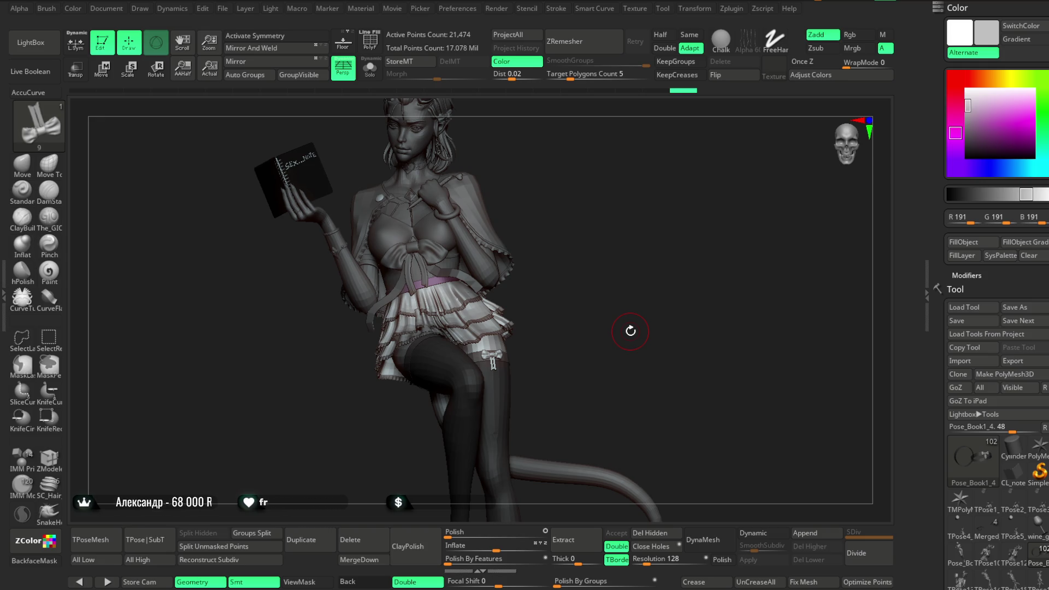
left_click_drag(597, 289, 616, 278)
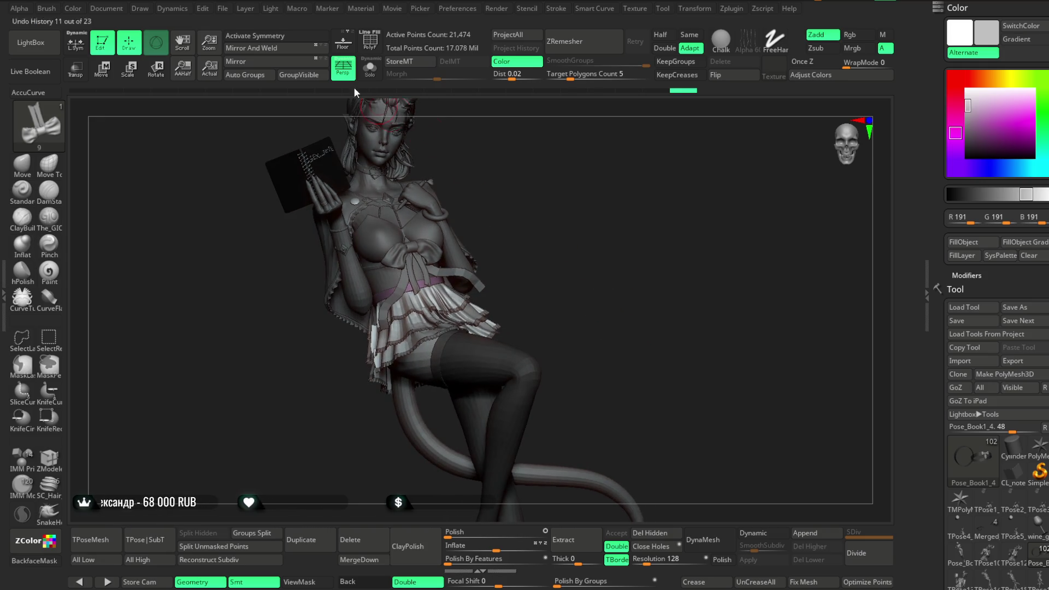
left_click(222, 8)
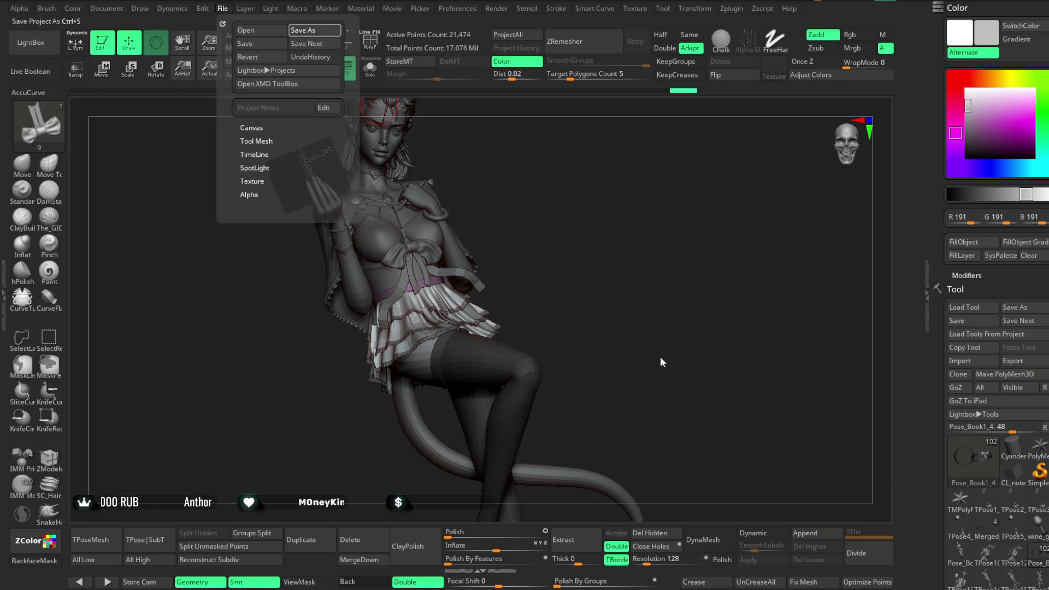
Step: Save the project with Ctrl+S
key("ctrl+s")
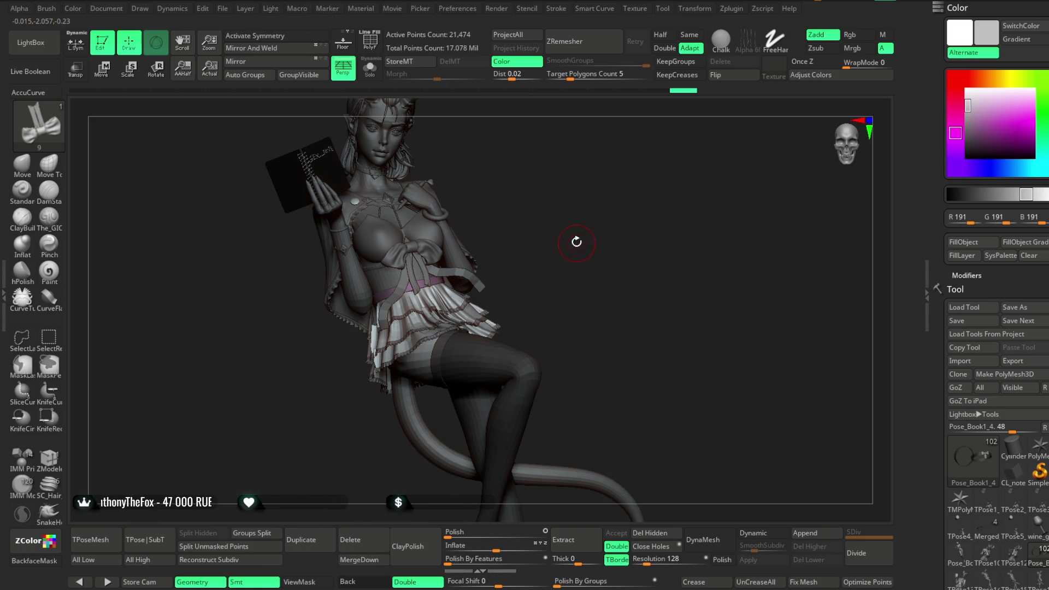
Step: Move the bow copy onto the other thigh with the Transpose gizmo
left_click_drag(576, 242, 578, 257)
mouse_move(596, 239)
left_mouse_down("alt")
mouse_move(610, 276)
mouse_move(597, 276)
mouse_move(644, 276)
mouse_move(601, 311)
left_mouse_up("alt")
key("w")
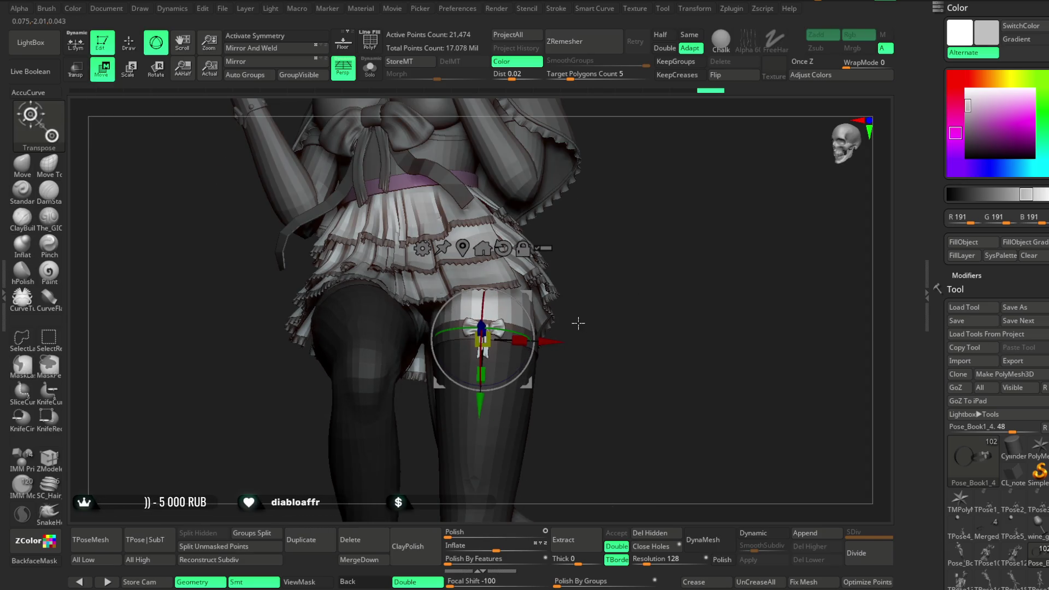
mouse_move(639, 326)
left_mouse_down()
mouse_move(620, 316)
mouse_move(706, 279)
left_mouse_up()
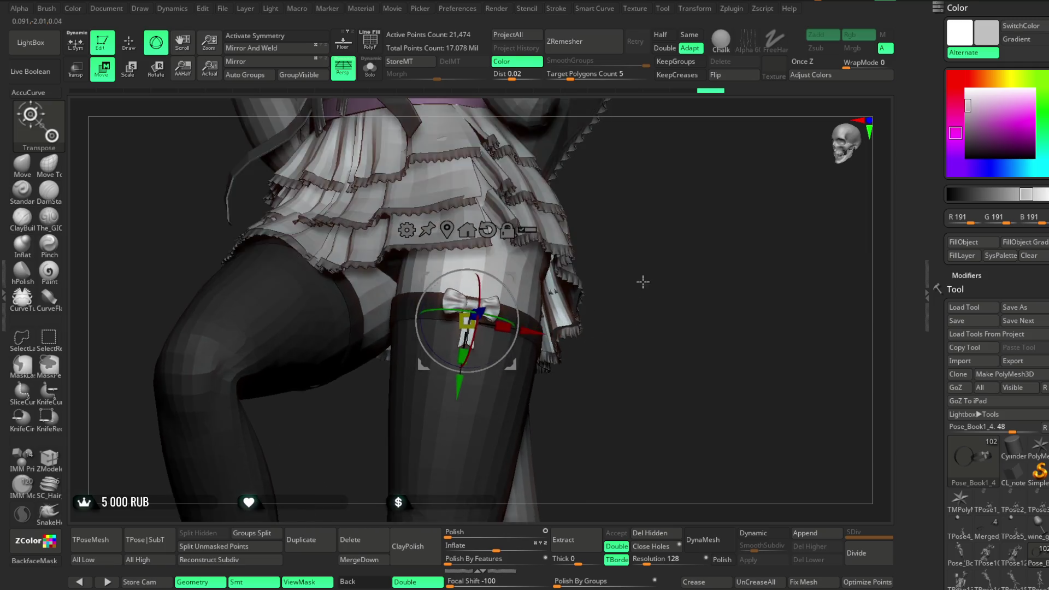
mouse_move(698, 216)
left_mouse_down()
mouse_move(831, 258)
mouse_move(553, 348)
left_mouse_up()
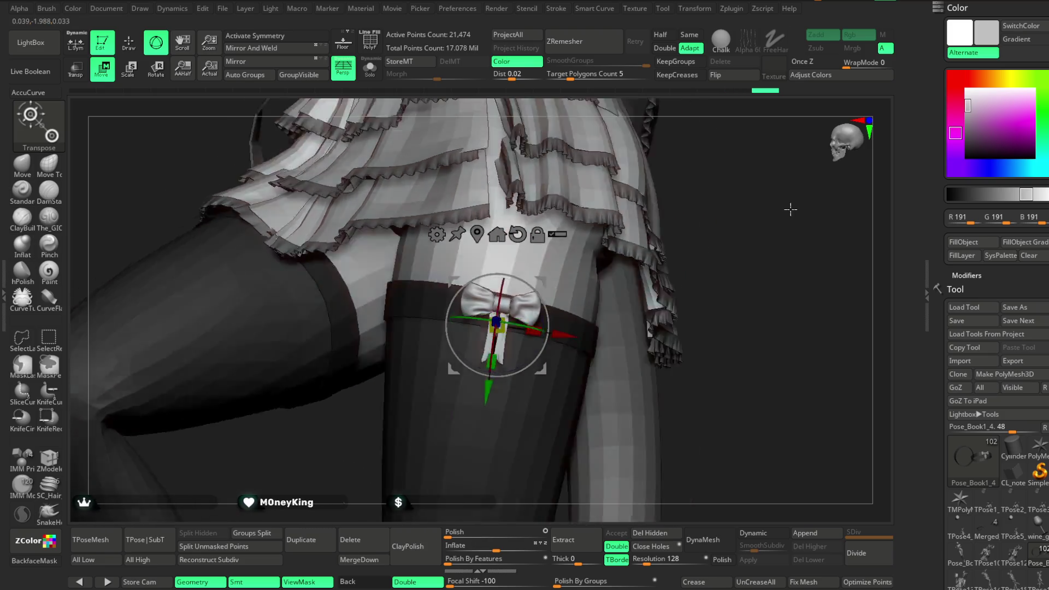
mouse_move(787, 227)
left_mouse_down()
mouse_move(536, 307)
mouse_move(562, 281)
left_mouse_up()
left_click(300, 355)
mouse_move(676, 199)
left_mouse_down()
mouse_move(695, 216)
mouse_move(573, 273)
left_mouse_up()
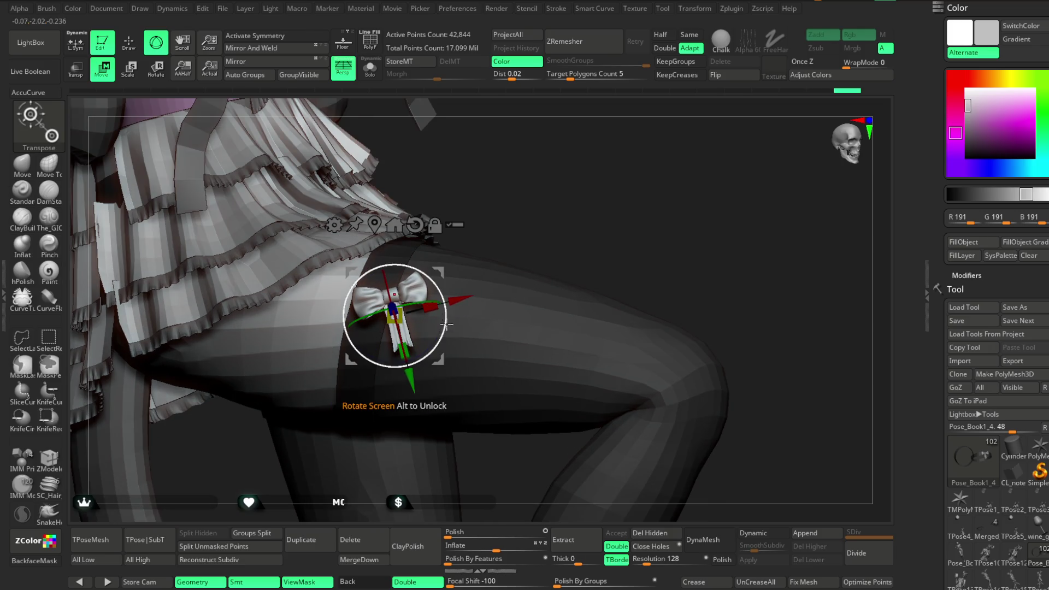
Step: Tilt and rotate the bow to follow the thigh below the skirt, then frame the whole figure
left_click_drag(538, 201, 429, 304)
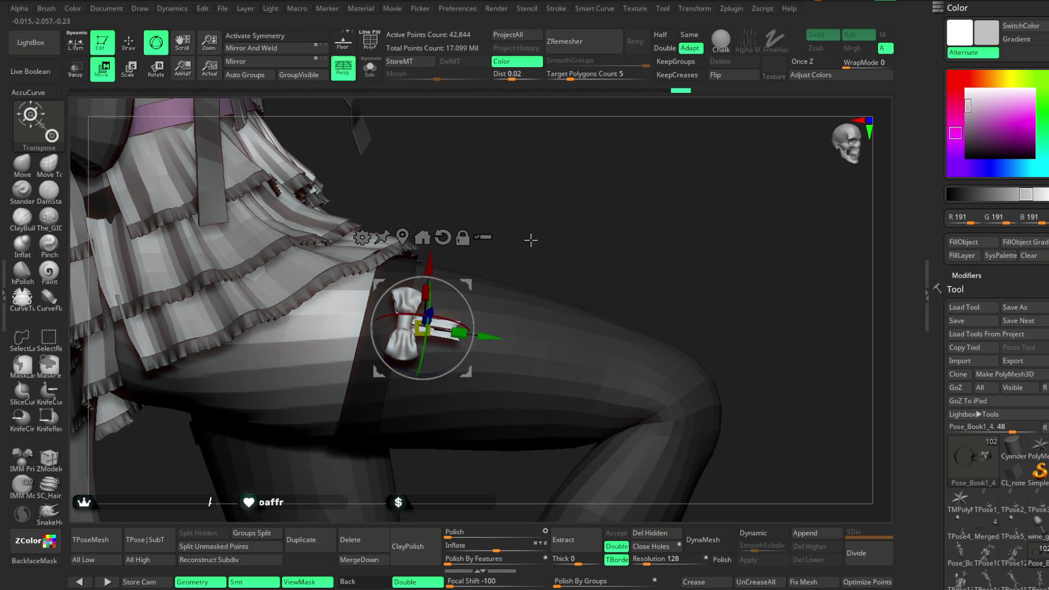
left_click_drag(530, 240, 425, 280)
left_click_drag(501, 229, 428, 279)
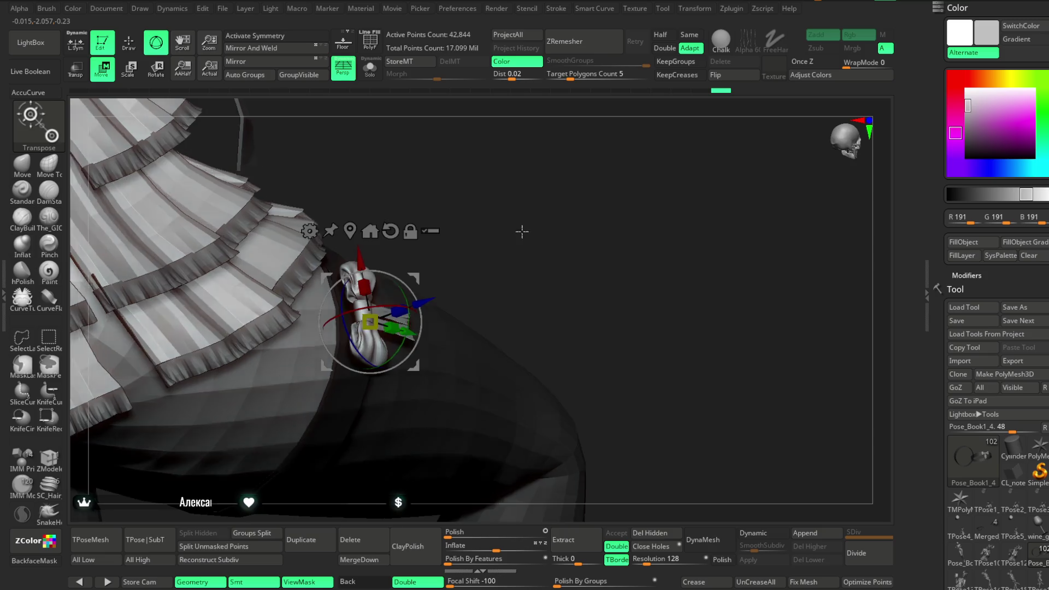
mouse_move(505, 228)
left_mouse_down()
mouse_move(331, 315)
mouse_move(412, 343)
left_mouse_up()
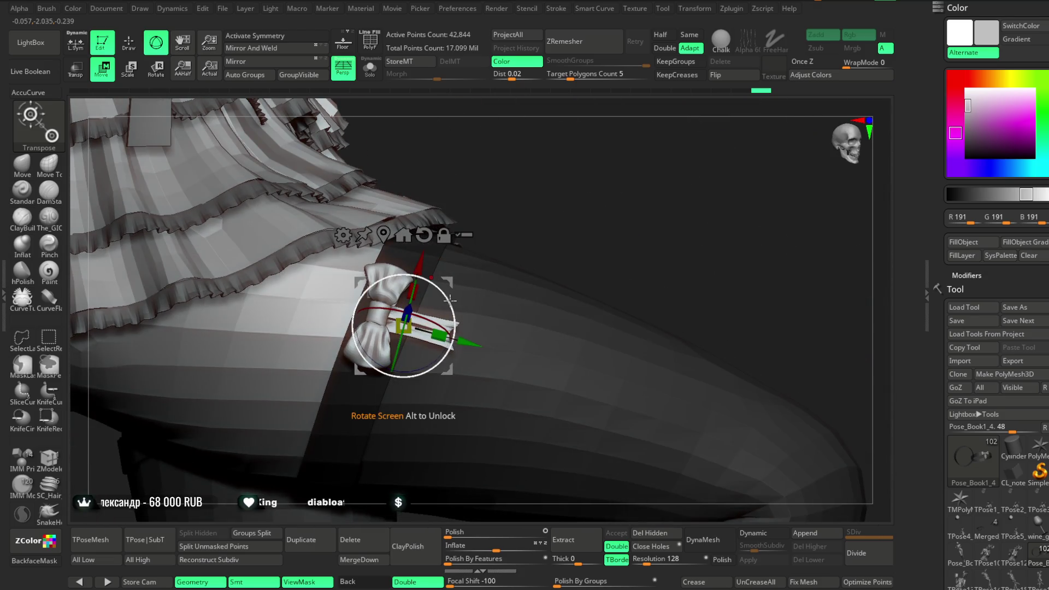
mouse_move(447, 306)
left_mouse_down()
mouse_move(527, 215)
mouse_move(442, 305)
left_mouse_up()
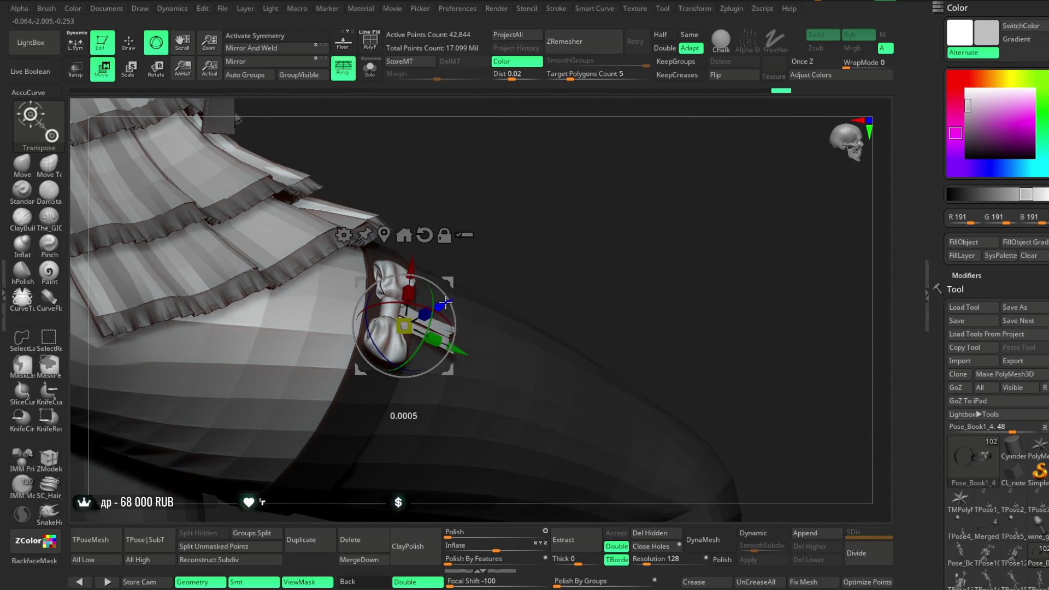
left_click_drag(525, 183, 619, 217)
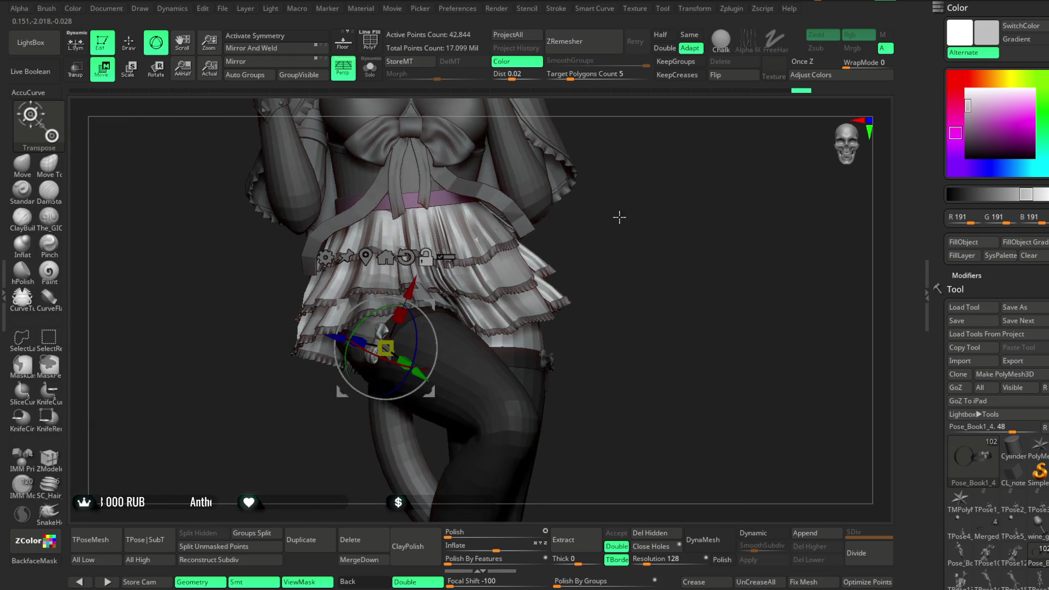
key("f")
left_click(137, 50)
mouse_move(581, 248)
left_mouse_down()
mouse_move(580, 269)
mouse_move(581, 238)
mouse_move(610, 235)
mouse_move(574, 250)
mouse_move(570, 237)
mouse_move(566, 267)
mouse_move(533, 264)
mouse_move(566, 263)
mouse_move(573, 242)
mouse_move(568, 264)
left_mouse_up()
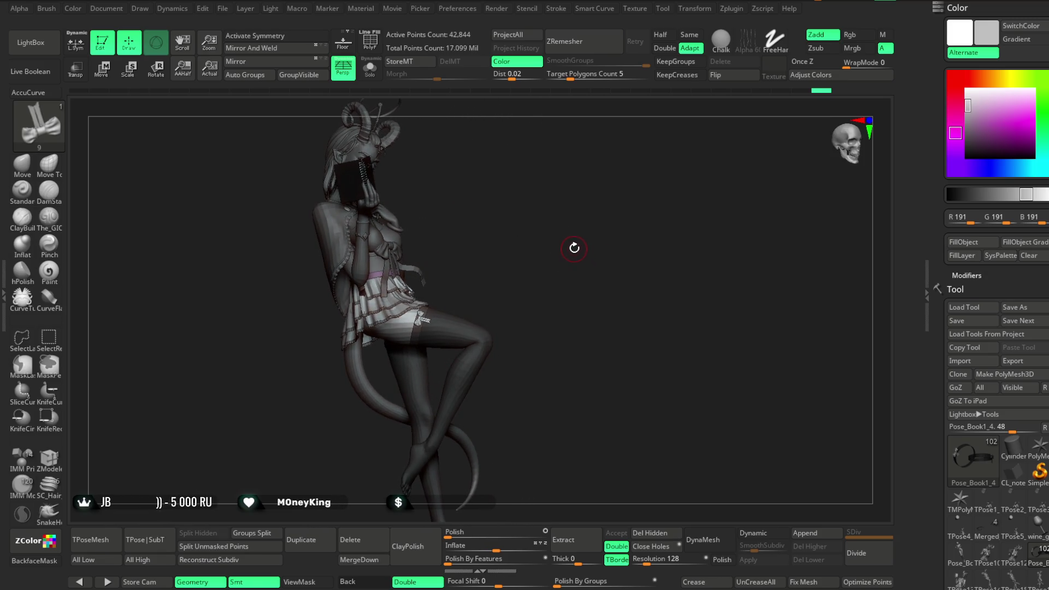
Step: Select the 36_03 skirt piece and delete it from the subtool list
mouse_move(559, 243)
left_mouse_down()
mouse_move(566, 270)
mouse_move(562, 257)
mouse_move(575, 254)
mouse_move(557, 253)
mouse_move(578, 241)
mouse_move(562, 255)
mouse_move(590, 248)
mouse_move(594, 208)
mouse_move(592, 251)
mouse_move(592, 218)
mouse_move(604, 216)
mouse_move(592, 224)
mouse_move(592, 284)
mouse_move(609, 251)
mouse_move(593, 286)
left_mouse_up()
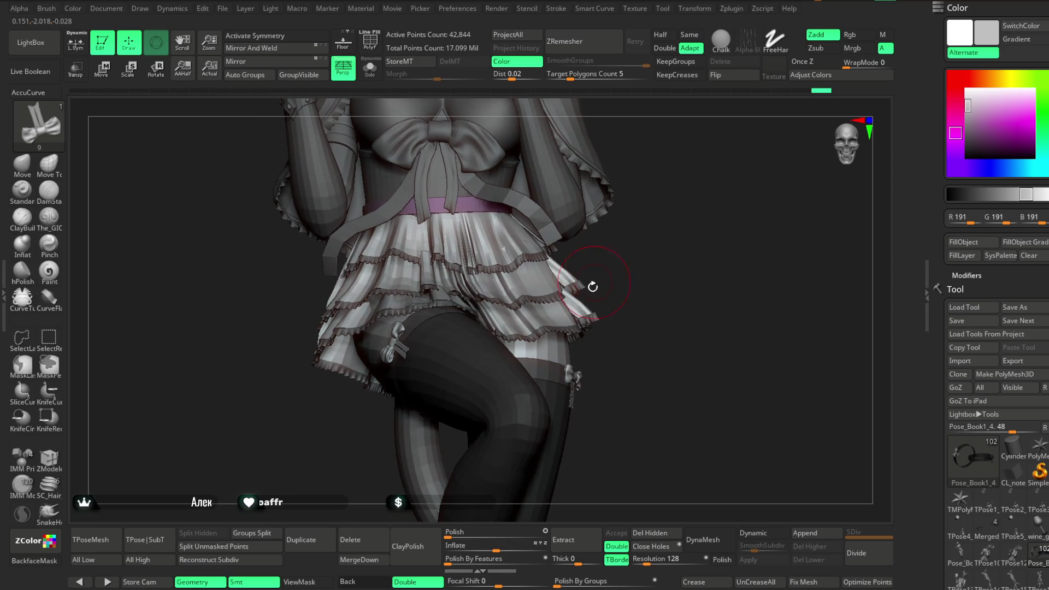
left_click(570, 330, "alt")
left_click_drag(644, 246, 876, 335)
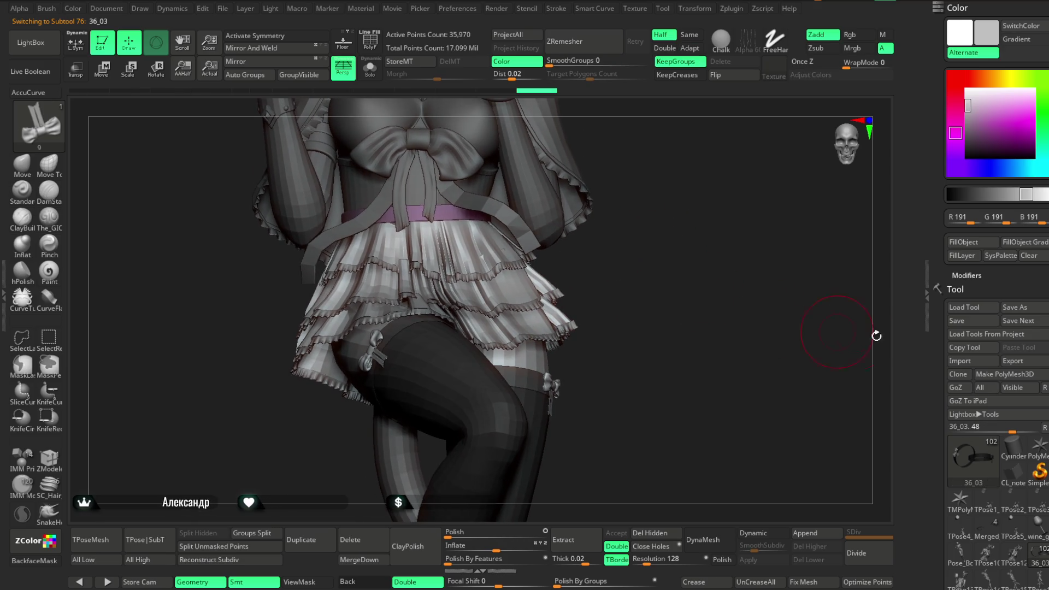
scroll(999, 298, "down", 5)
scroll(1000, 297, "down", 5)
scroll(1000, 297, "down", 5)
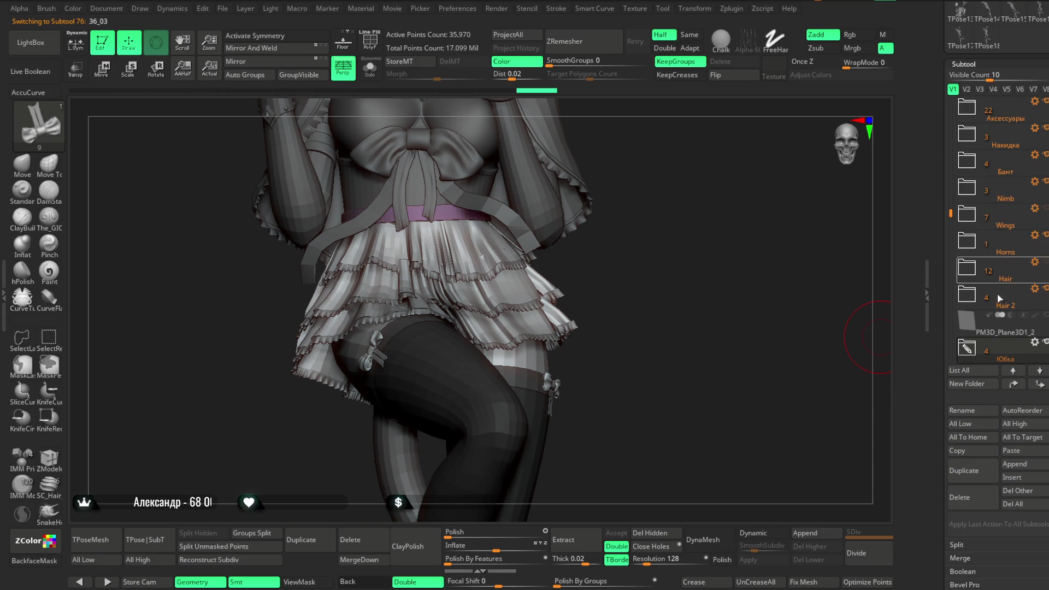
left_click_drag(952, 209, 952, 242)
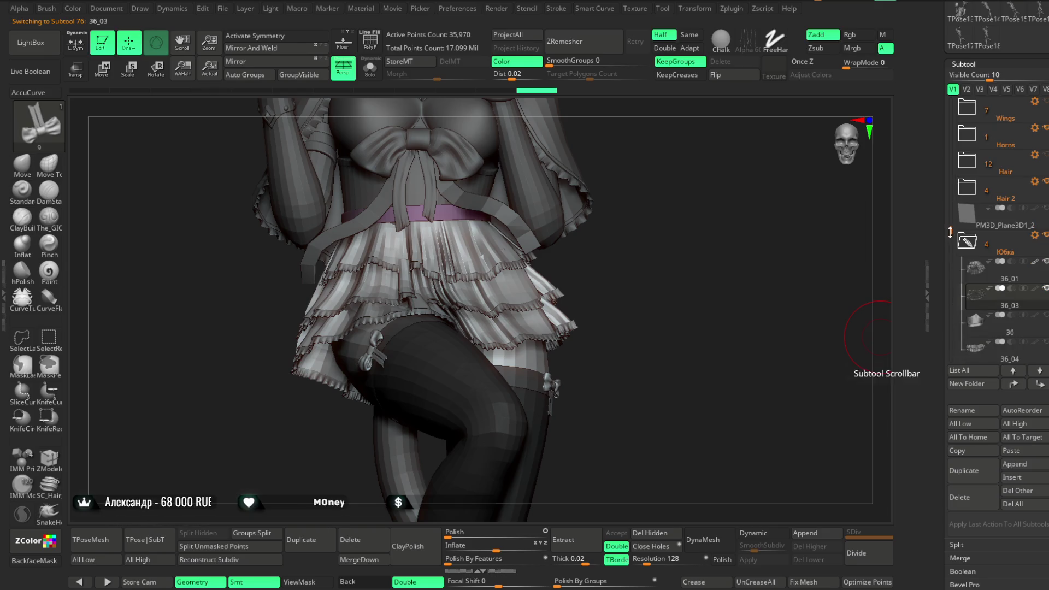
left_click(965, 500)
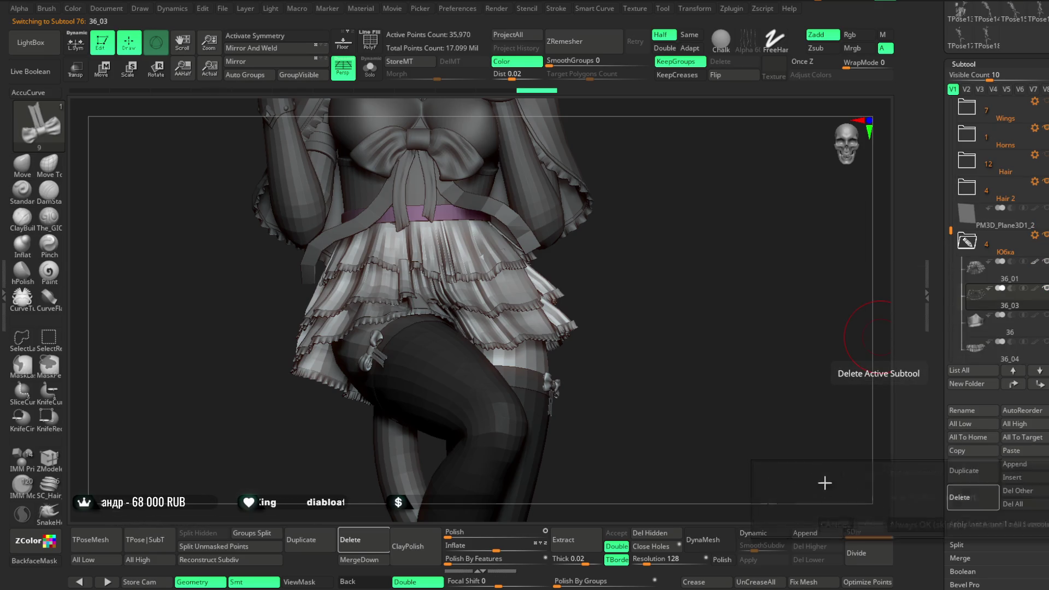
left_click(870, 524)
Step: Select the 36_01 tiered skirt and display its coloured polygroups with PolyFrame
mouse_move(648, 218)
left_mouse_down()
mouse_move(664, 280)
mouse_move(670, 253)
mouse_move(617, 218)
left_mouse_up()
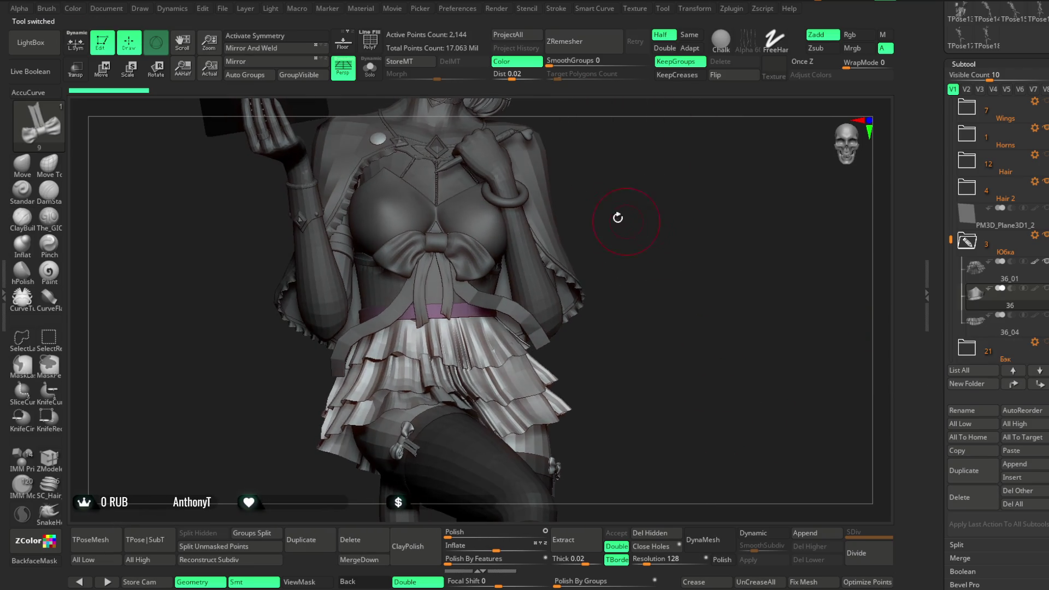
left_click(368, 50)
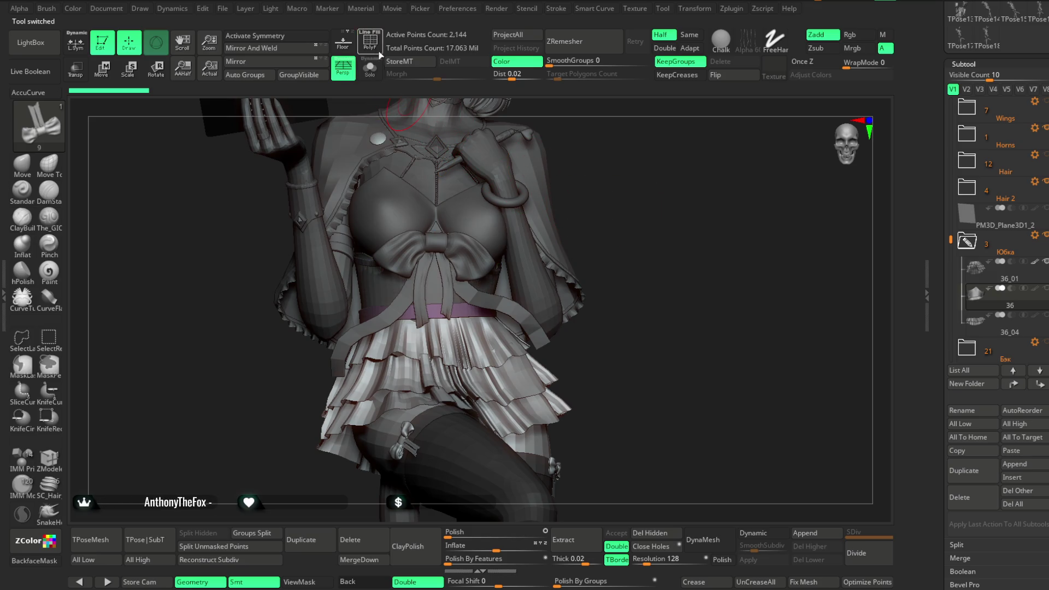
left_click(495, 339, "alt")
key("shift+f")
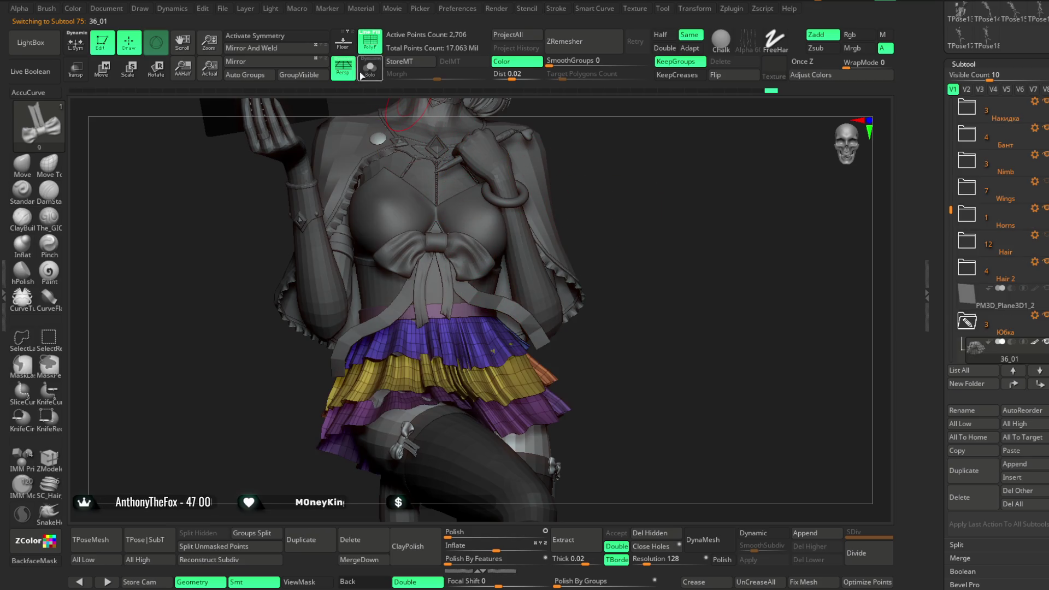
left_click(45, 171)
left_click_drag(245, 187, 648, 224, "alt")
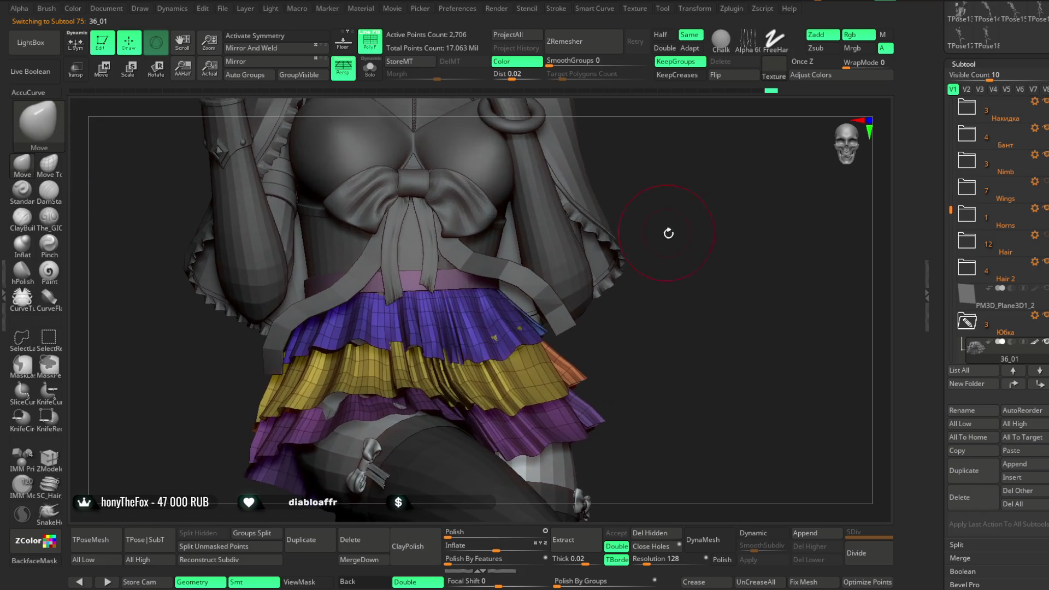
key("space")
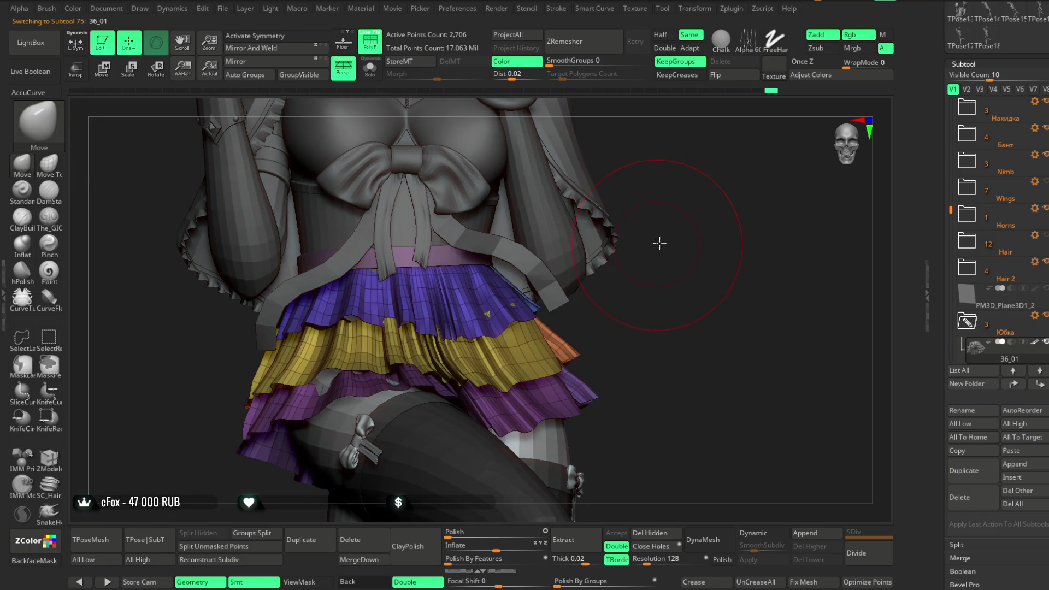
left_click_drag(657, 241, 607, 215)
left_click(370, 81)
mouse_move(542, 176)
left_mouse_down()
mouse_move(627, 197)
mouse_move(534, 228)
left_mouse_up()
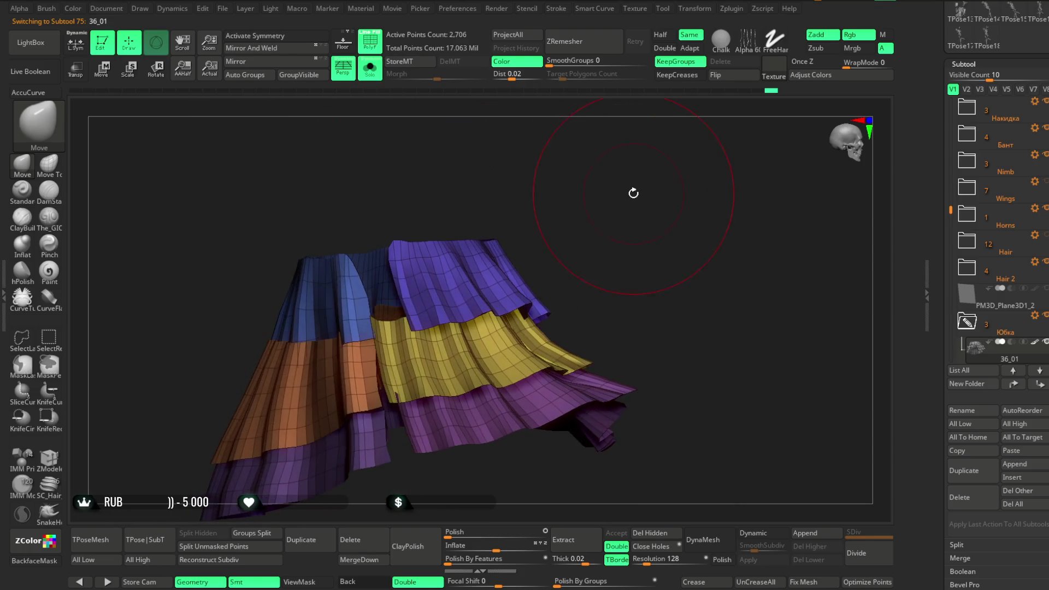
left_click(61, 175)
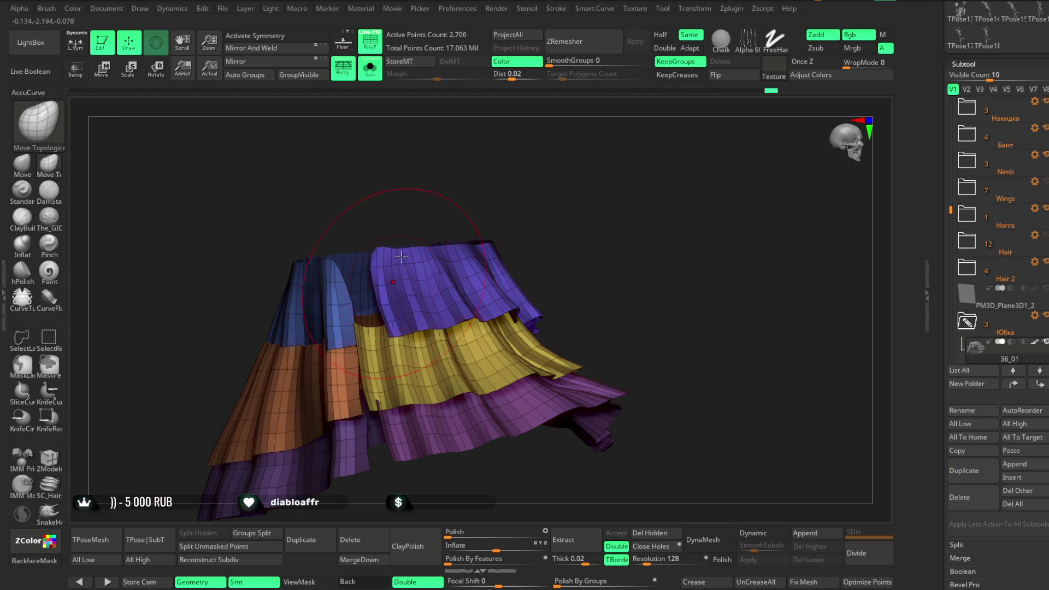
scroll(401, 257, "up", 2)
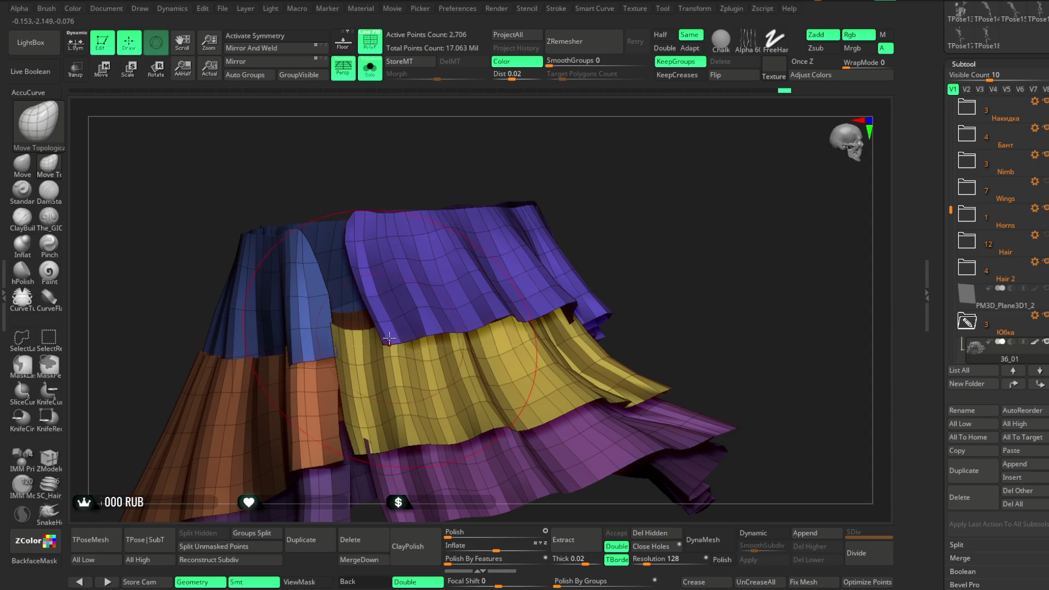
left_click_drag(389, 338, 355, 282)
left_click_drag(357, 223, 408, 174)
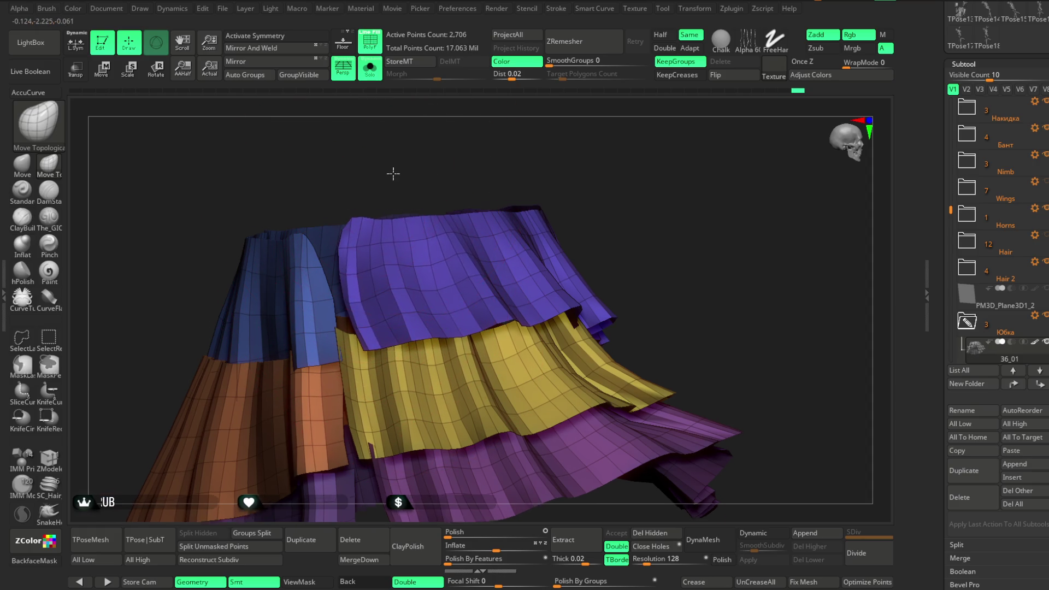
key("space")
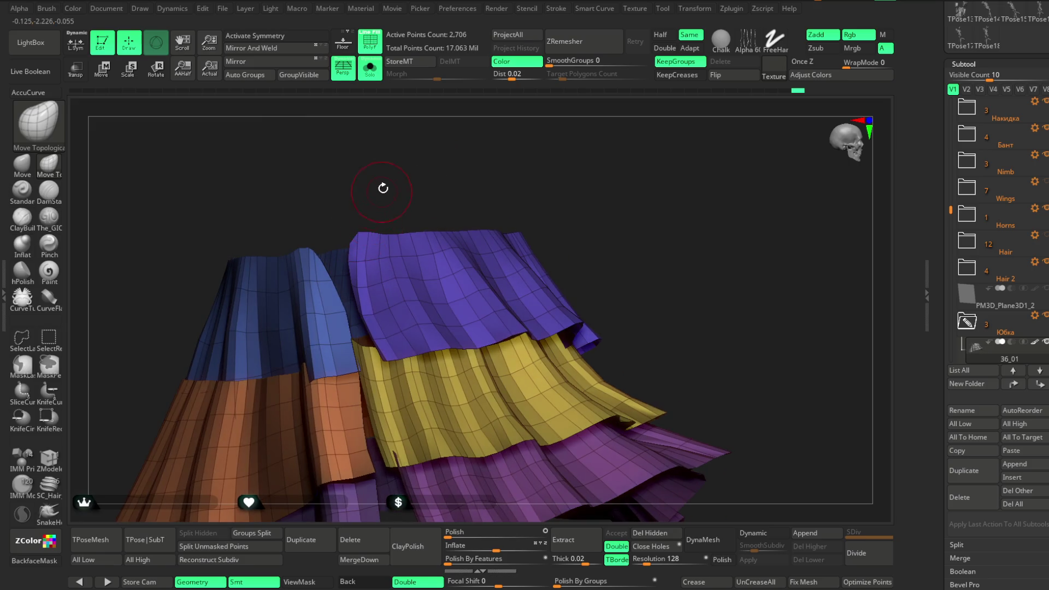
scroll(382, 188, "up", 3)
key("space")
left_click_drag(392, 201, 365, 232)
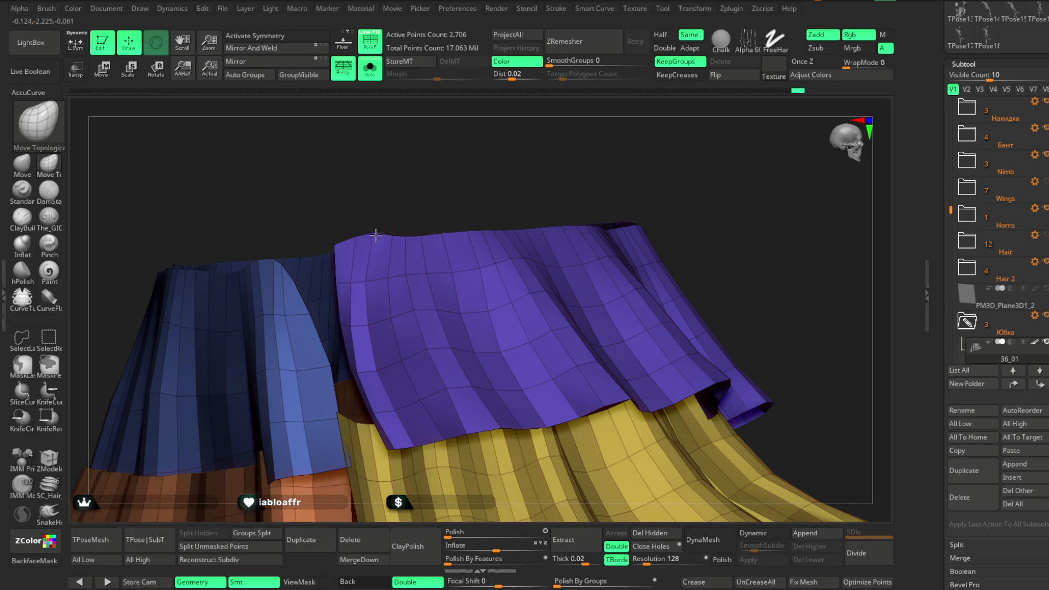
mouse_move(326, 251)
left_mouse_down()
mouse_move(317, 225)
mouse_move(307, 264)
left_mouse_up()
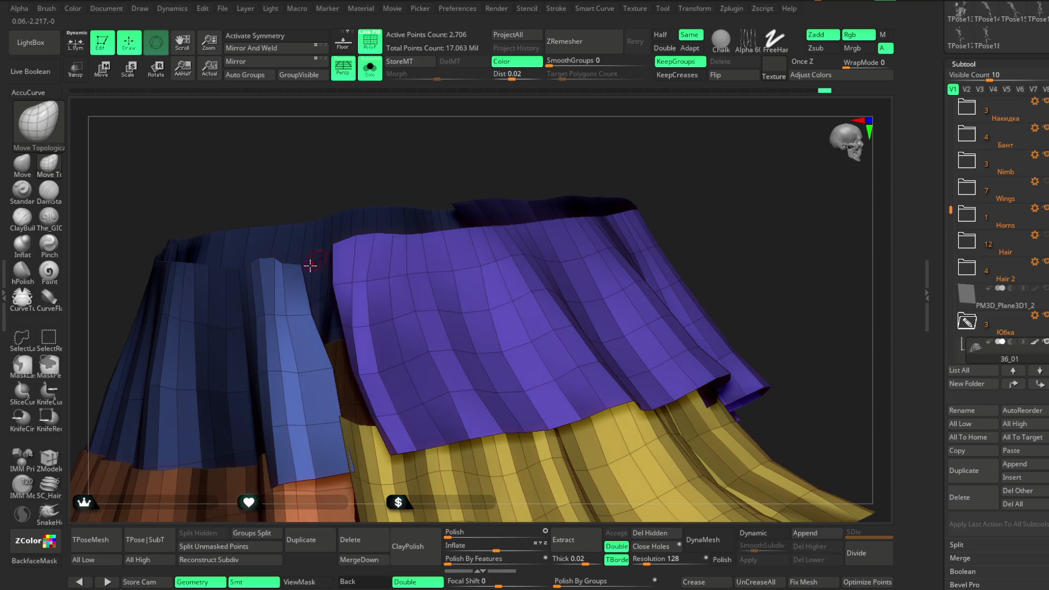
key("space")
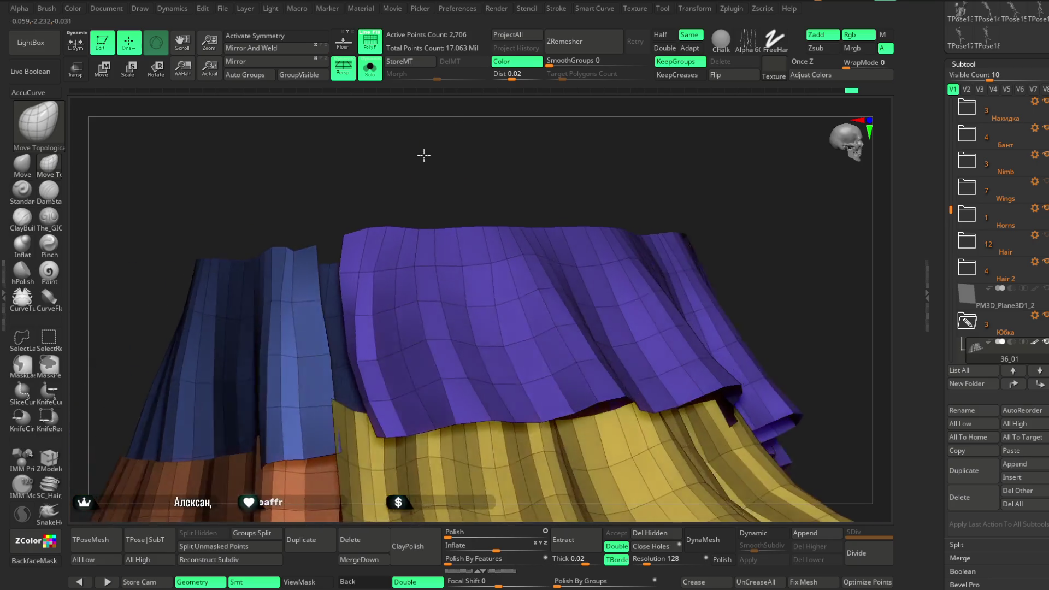
left_click_drag(417, 165, 343, 310)
left_click_drag(422, 175, 450, 136)
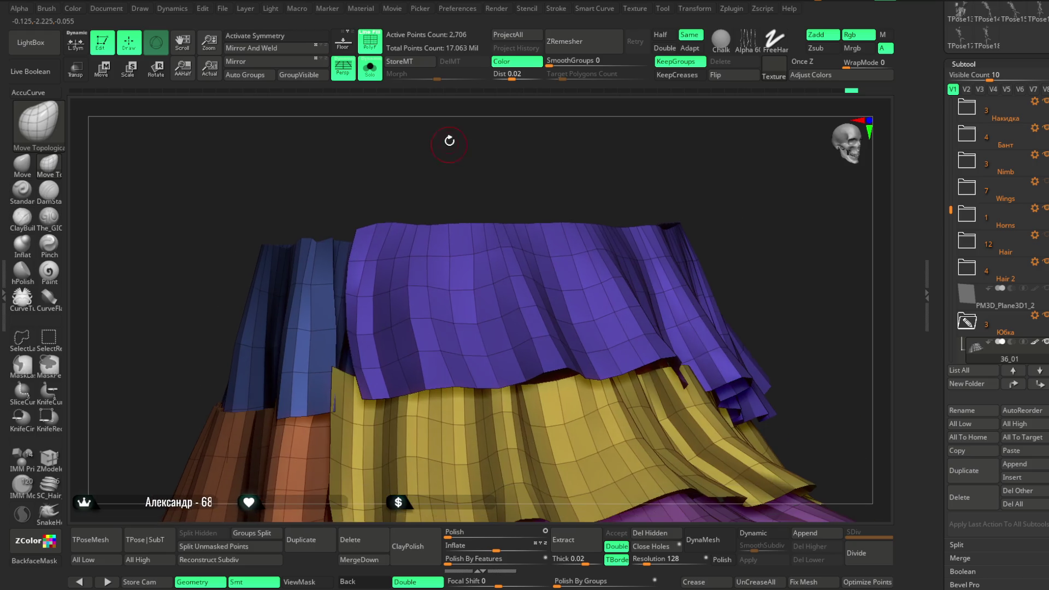
key("space")
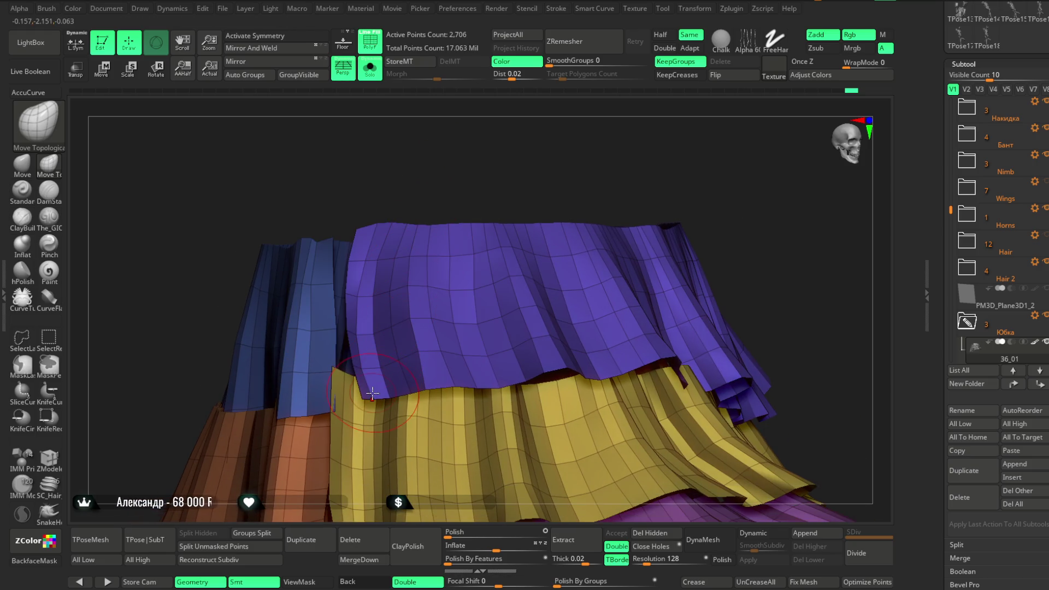
right_click_drag(368, 295, 411, 368)
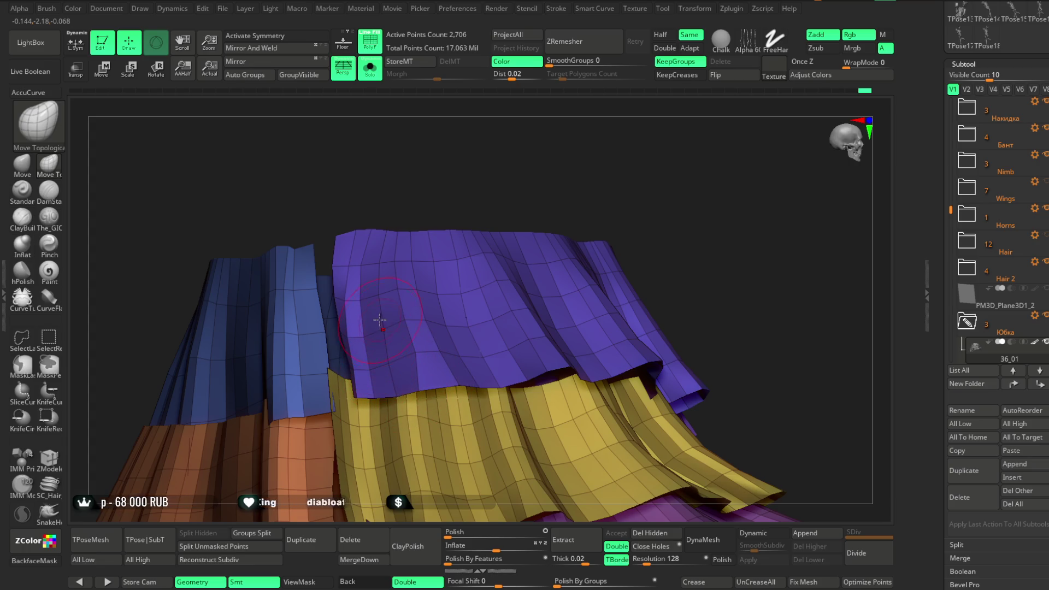
Step: Orbit around and beneath the skirt to view the underside of the bottom purple tier
mouse_move(360, 235)
right_mouse_down()
mouse_move(431, 150)
mouse_move(501, 173)
mouse_move(365, 257)
right_mouse_up()
key("space")
right_click_drag(369, 308, 381, 282)
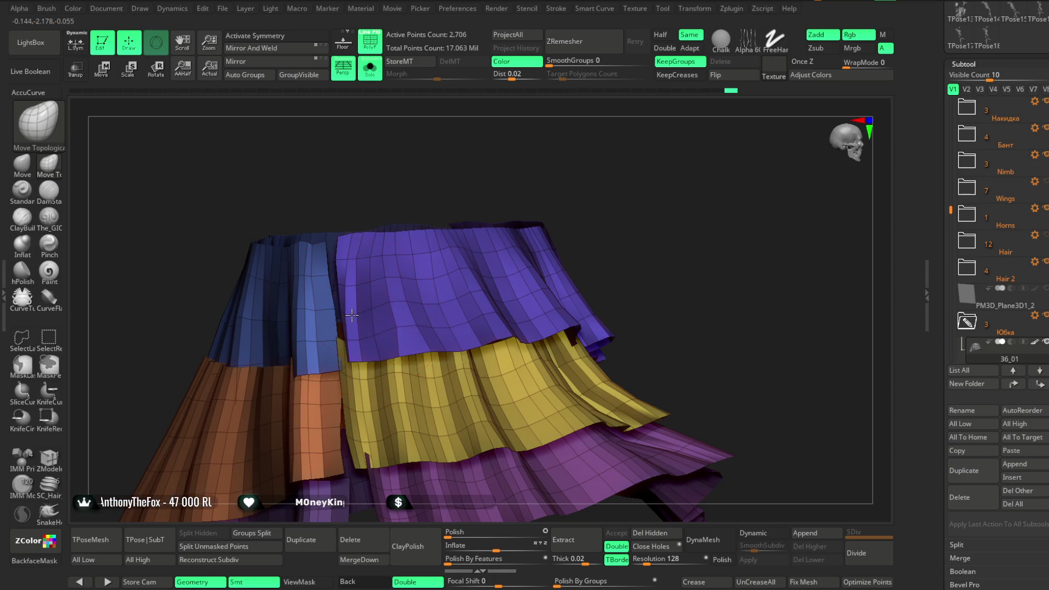
mouse_move(460, 185)
right_mouse_down()
mouse_move(499, 148)
mouse_move(519, 153)
mouse_move(432, 365)
right_mouse_up()
mouse_move(517, 224)
right_mouse_down()
mouse_move(508, 176)
mouse_move(571, 156)
mouse_move(588, 138)
mouse_move(558, 186)
right_mouse_up()
right_click_drag(471, 311, 467, 273)
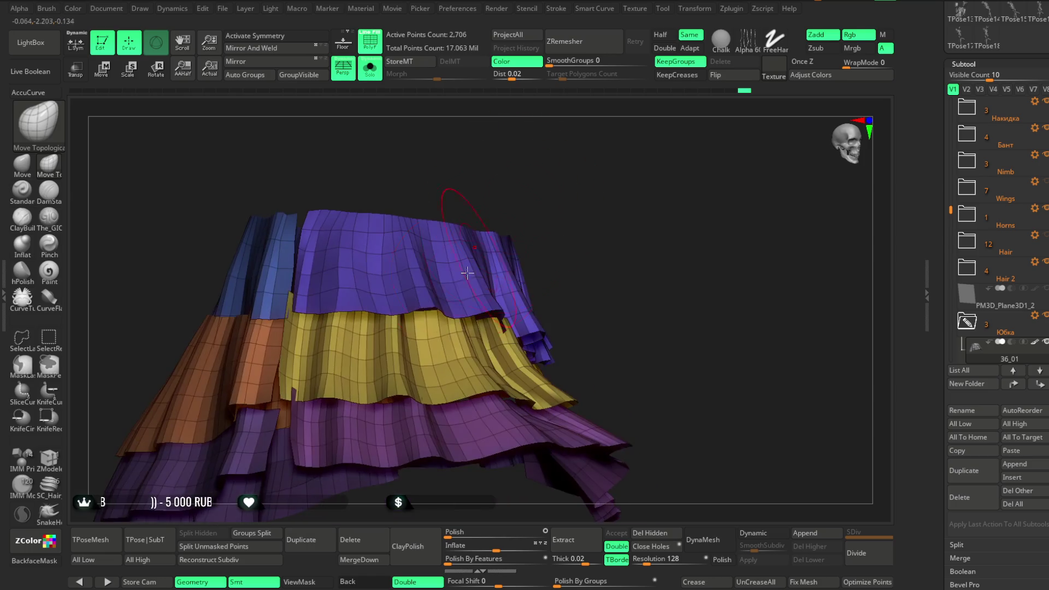
mouse_move(538, 198)
right_mouse_down()
mouse_move(506, 159)
mouse_move(534, 164)
mouse_move(512, 160)
mouse_move(513, 315)
right_mouse_up()
mouse_move(550, 254)
right_mouse_down()
mouse_move(552, 140)
mouse_move(559, 195)
mouse_move(489, 280)
mouse_move(473, 216)
mouse_move(519, 173)
mouse_move(522, 232)
mouse_move(581, 134)
mouse_move(601, 164)
mouse_move(578, 187)
mouse_move(571, 168)
mouse_move(578, 190)
mouse_move(583, 158)
mouse_move(455, 341)
mouse_move(466, 410)
mouse_move(403, 398)
mouse_move(426, 384)
mouse_move(522, 419)
mouse_move(467, 378)
mouse_move(496, 431)
mouse_move(388, 408)
mouse_move(343, 303)
right_mouse_up()
Step: Select the ZModeler brush using the B, Z, M shortcut
key("space")
key("b")
key("z")
key("m")
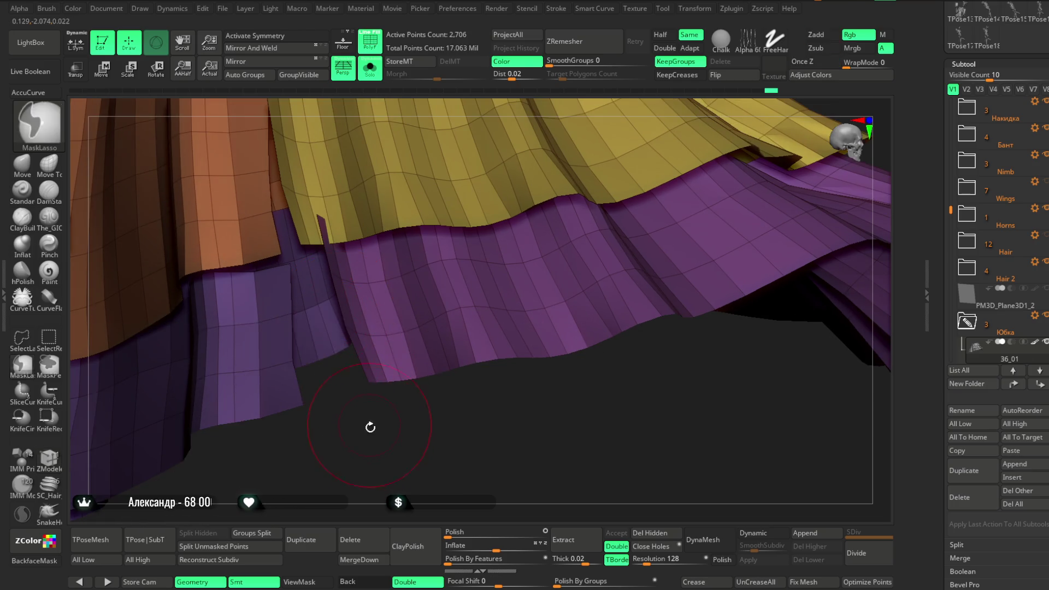
Step: Set the ZModeler polygon action to Do Nothing and pull the purple panel's edge loop down
right_click_drag(369, 428, 344, 393)
key("space")
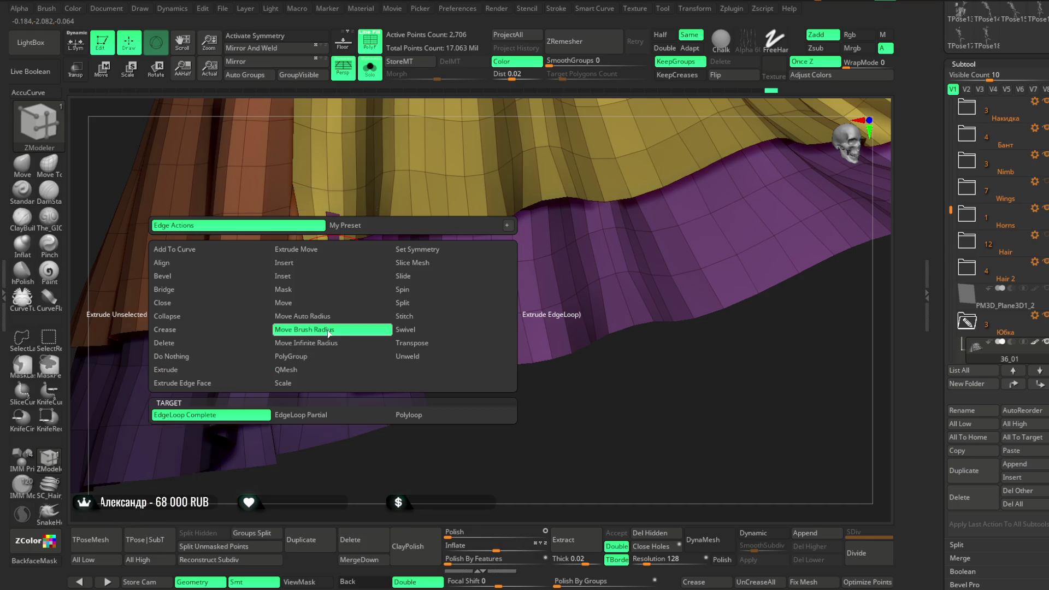
left_click(339, 328)
key("space")
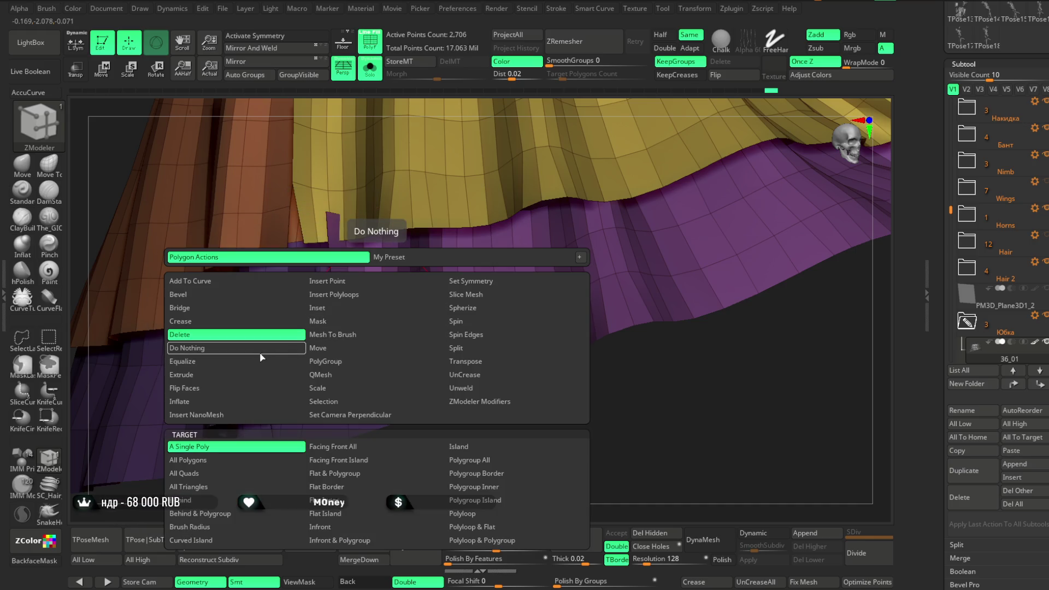
left_click(260, 352)
left_click_drag(412, 452, 436, 480)
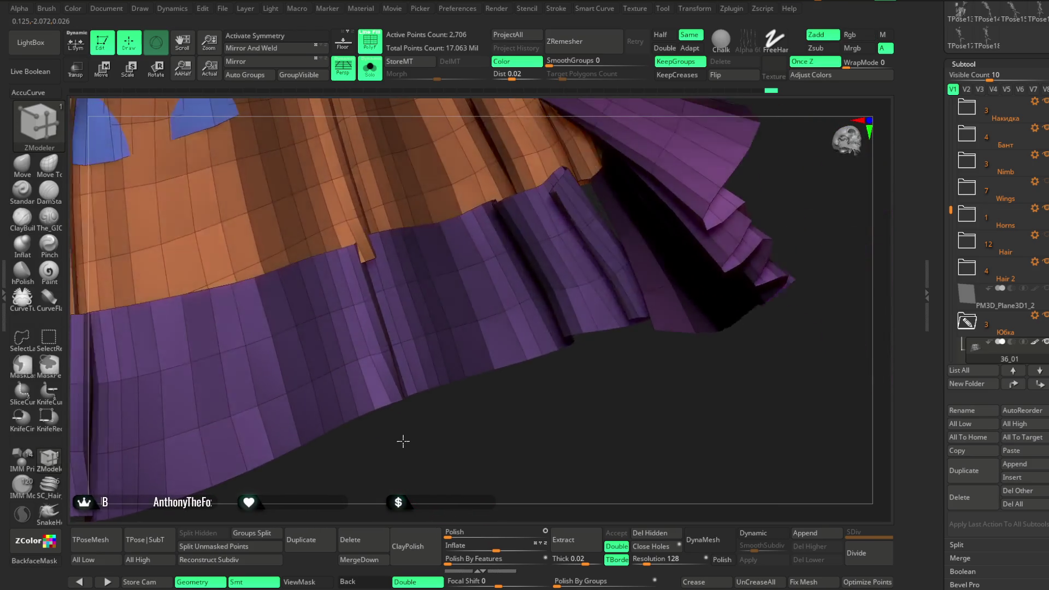
mouse_move(412, 460)
left_mouse_down()
mouse_move(404, 481)
mouse_move(547, 554)
mouse_move(525, 546)
left_mouse_up()
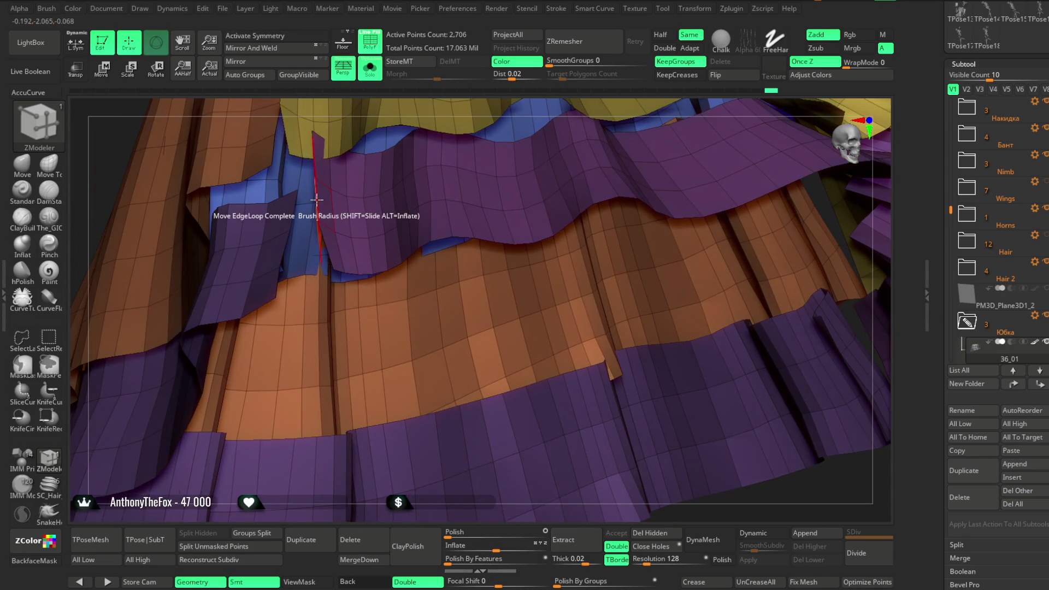
left_click_drag(314, 205, 316, 218)
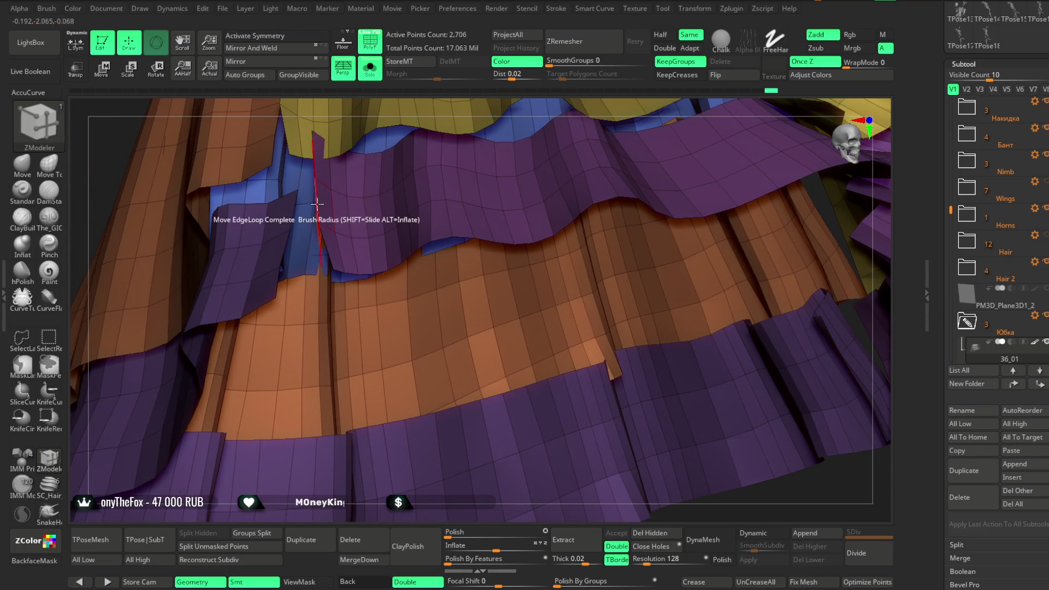
Step: Use the Move and Swivel edge-loop actions to straighten the dark purple edge loop, then return to the Move brush
key("space")
left_click(303, 447)
mouse_move(601, 246)
left_mouse_down()
mouse_move(625, 213)
mouse_move(339, 277)
left_mouse_up()
key("space")
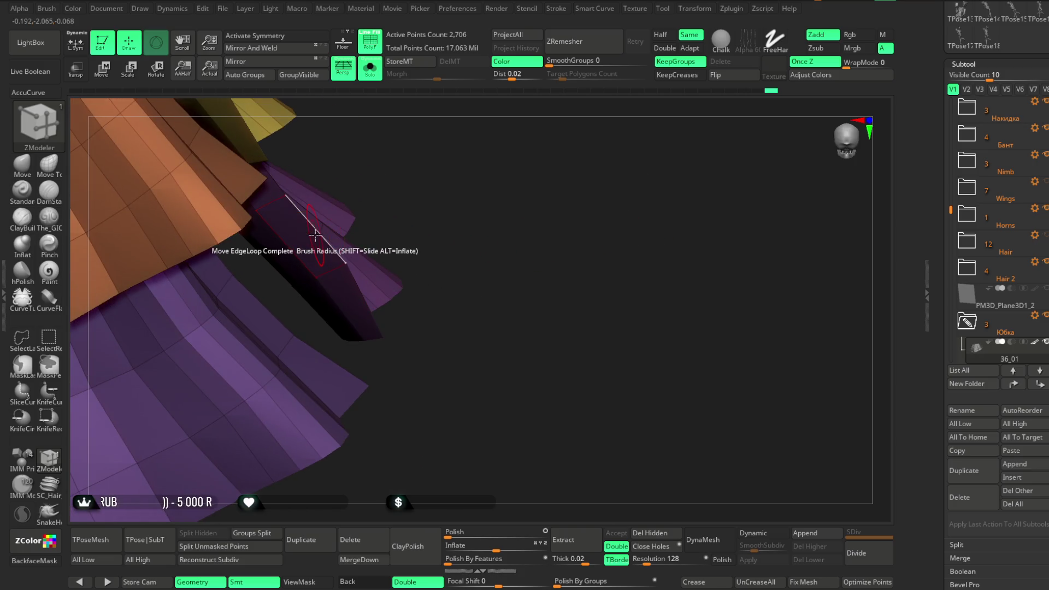
key("space")
left_click(389, 330)
left_click_drag(417, 178, 317, 240)
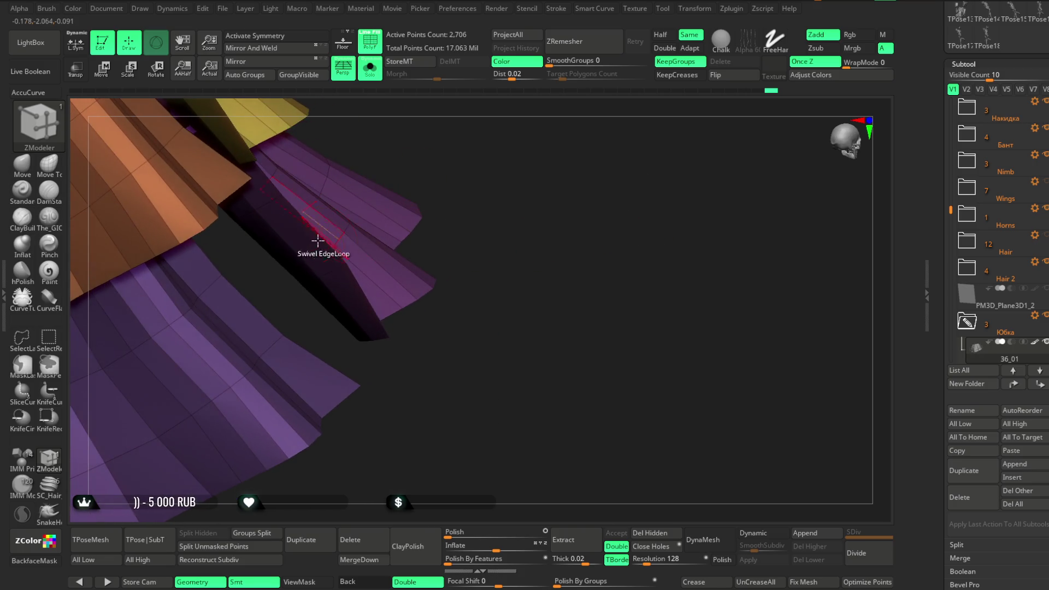
key("space")
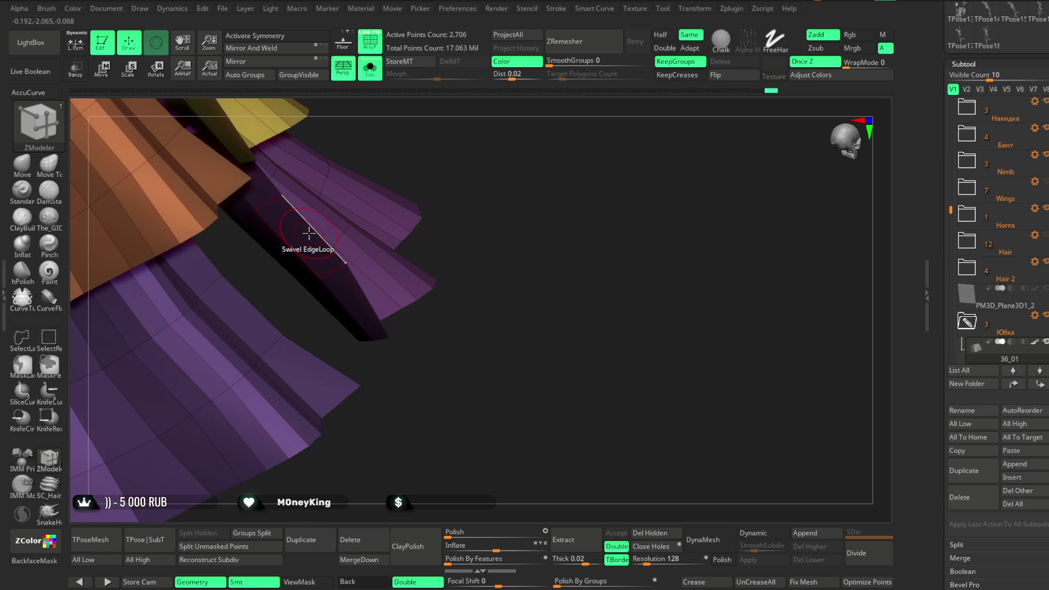
mouse_move(307, 234)
left_mouse_down()
mouse_move(289, 287)
mouse_move(409, 342)
mouse_move(380, 377)
left_mouse_up()
left_click_drag(403, 404, 131, 309)
left_click(22, 162)
Step: Orbit around the orange, yellow and purple panels, then turn off Solo to show the full character
key("space")
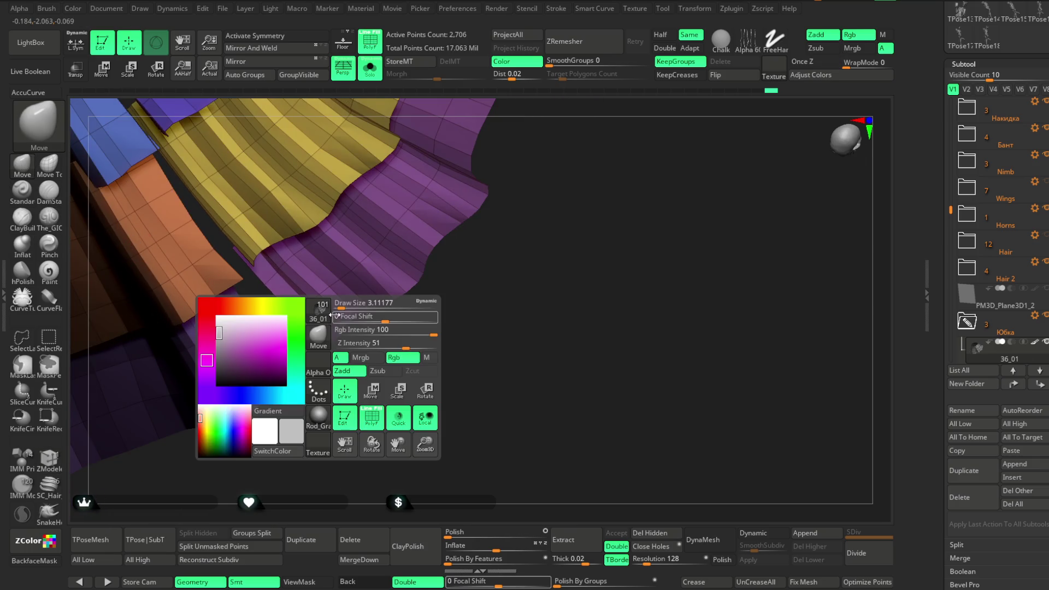
left_click_drag(336, 339, 345, 357)
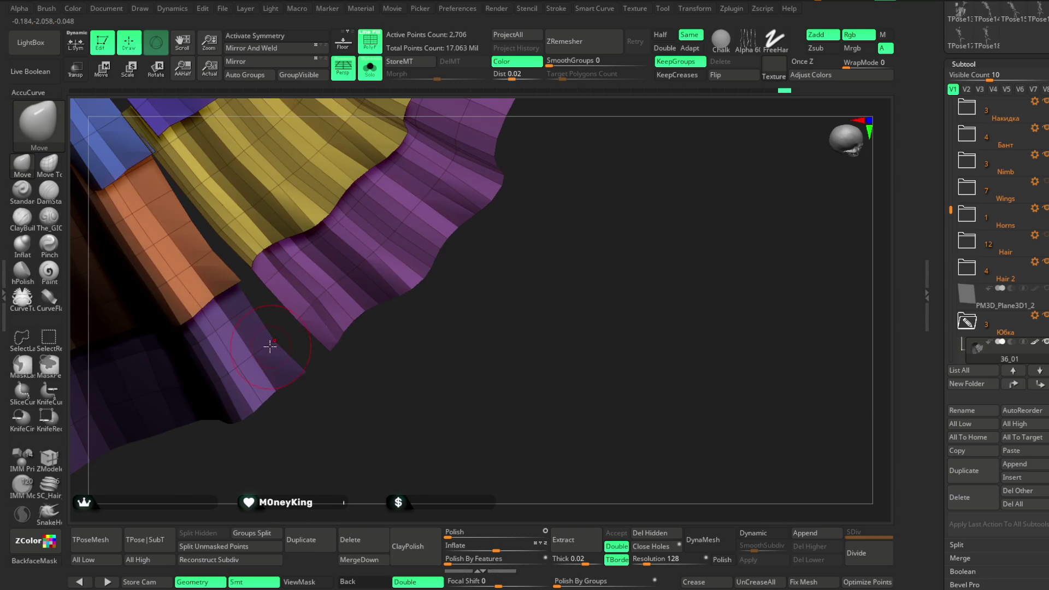
left_click_drag(306, 377, 274, 323)
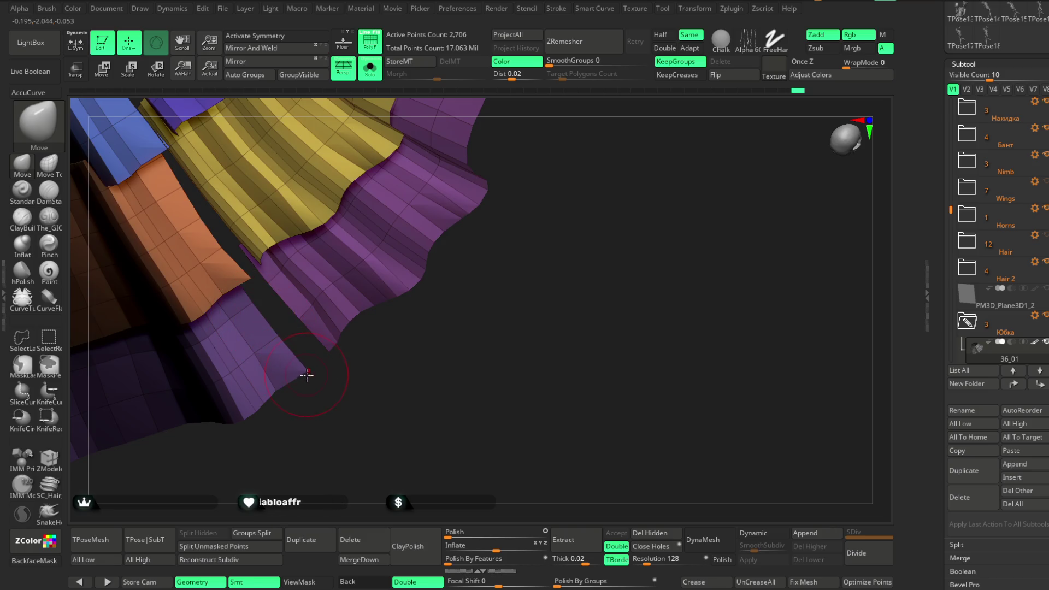
left_click_drag(287, 383, 274, 391)
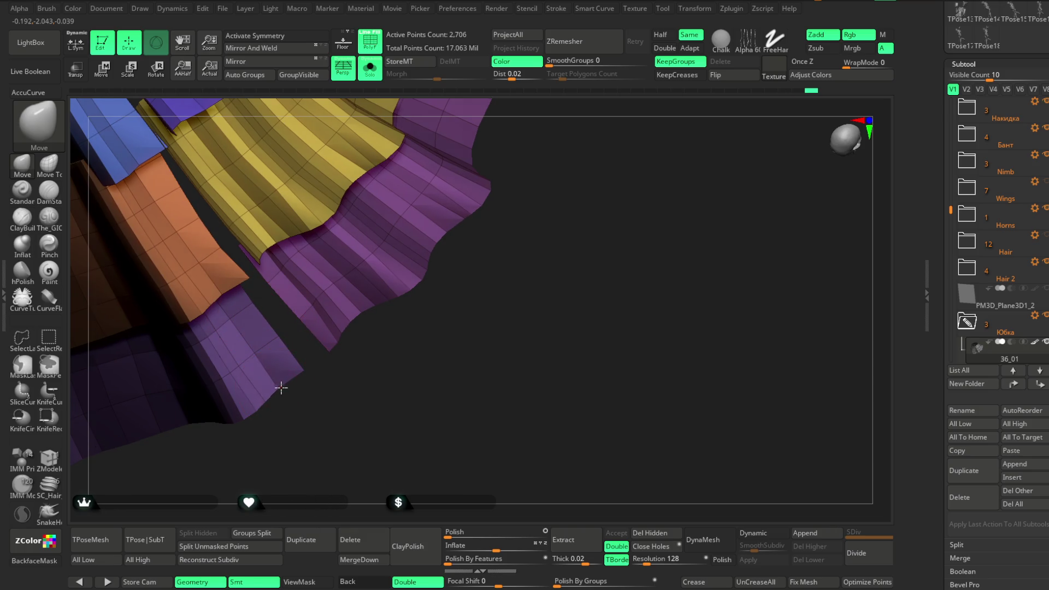
mouse_move(320, 353)
left_mouse_down()
mouse_move(316, 361)
mouse_move(377, 368)
left_mouse_up()
key("space")
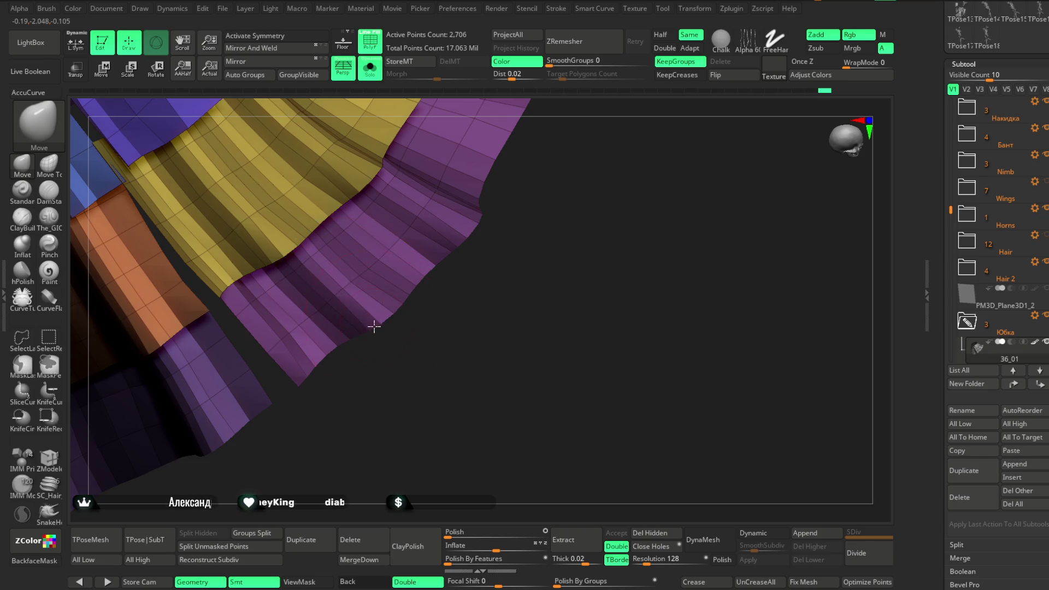
mouse_move(377, 336)
left_mouse_down()
mouse_move(453, 255)
mouse_move(376, 251)
left_mouse_up()
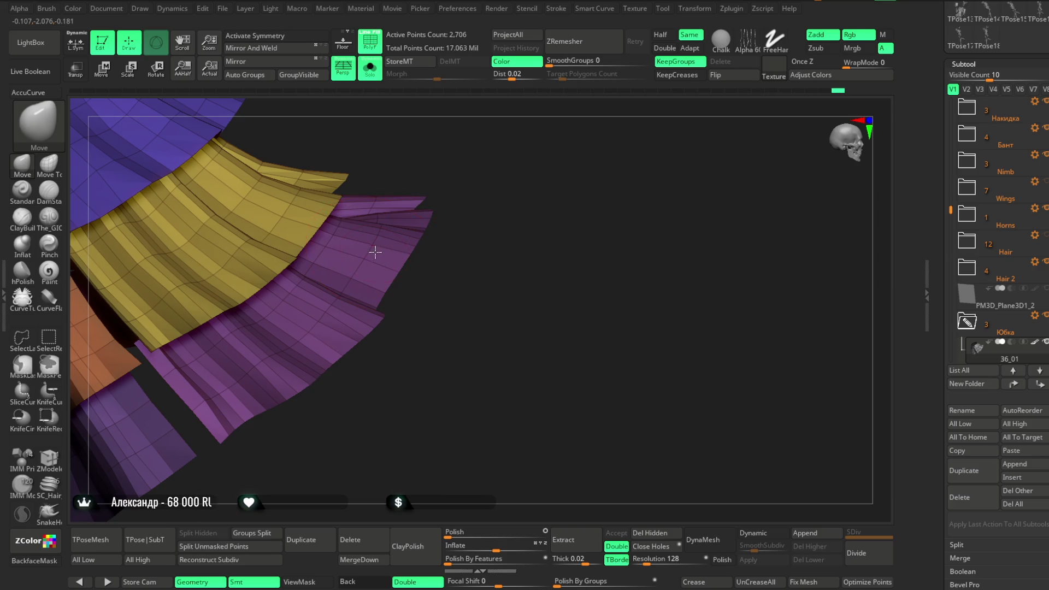
key("space")
mouse_move(480, 196)
left_mouse_down()
mouse_move(417, 252)
mouse_move(445, 171)
left_mouse_up()
key("alt+shift+s")
mouse_move(529, 232)
left_mouse_down()
mouse_move(495, 220)
mouse_move(566, 142)
mouse_move(544, 208)
left_mouse_up()
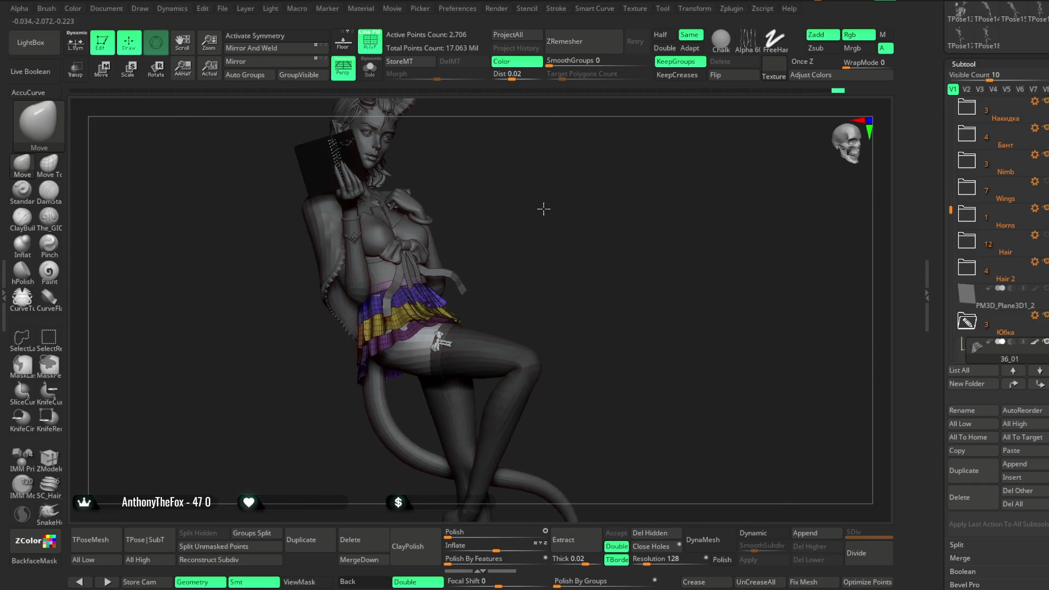
Step: Switch to Move Topological at Draw Size about 39 and isolate the 408-point purple skirt tier
scroll(546, 213, "up", 3)
key("space")
left_click_drag(525, 252, 538, 252)
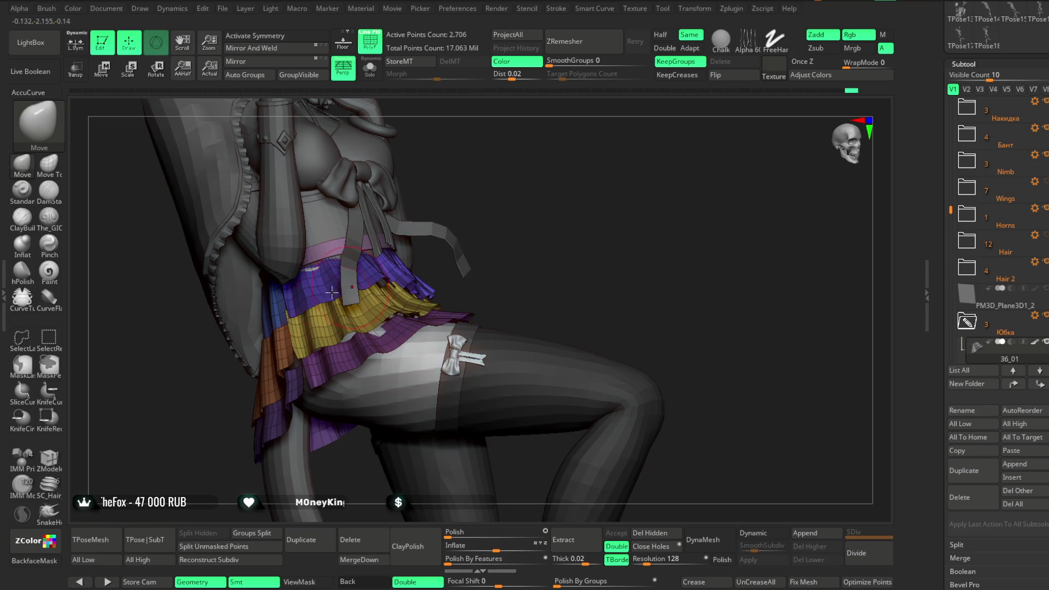
left_click(54, 166)
scroll(534, 204, "up", 2)
scroll(496, 241, "up", 2)
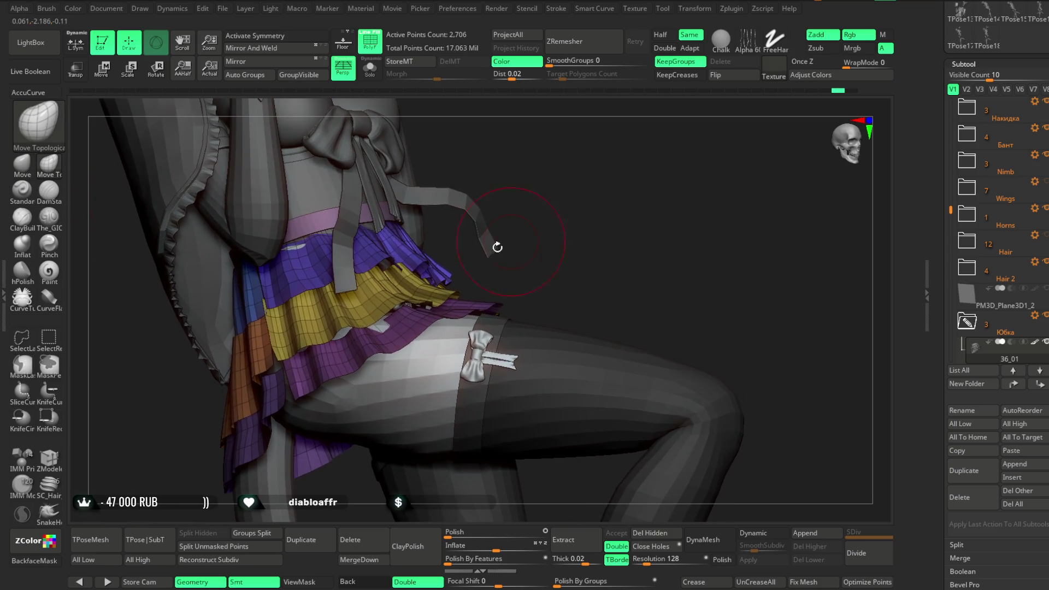
key("space")
left_click_drag(495, 246, 502, 246)
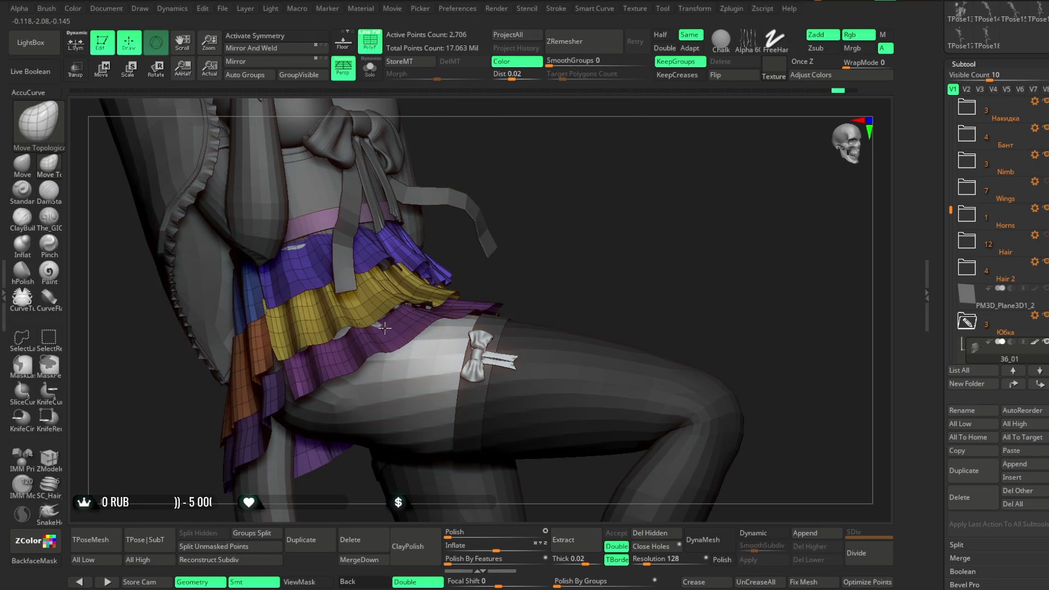
key("space")
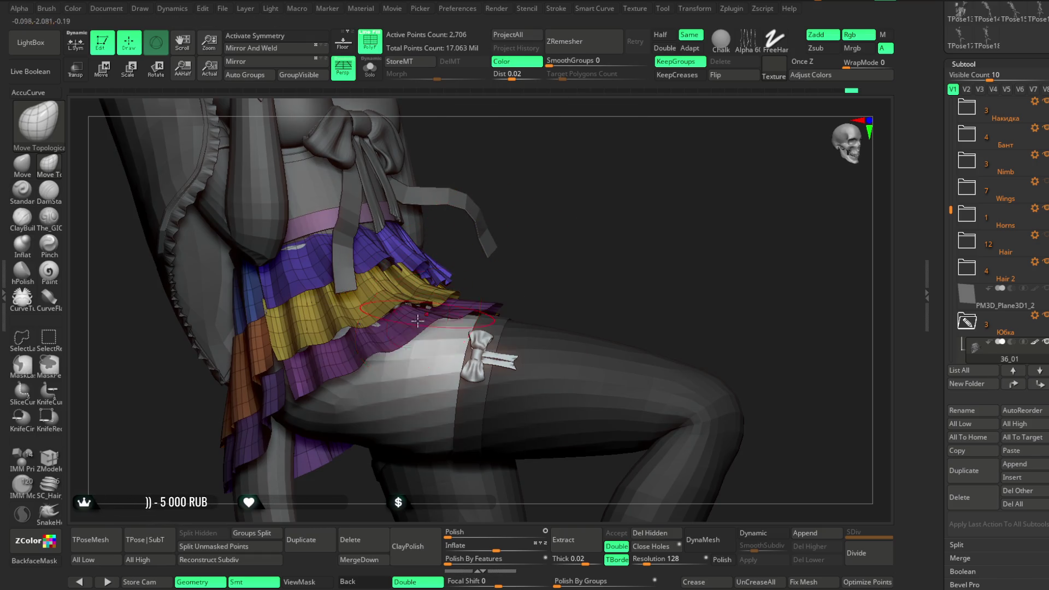
left_click(363, 341, "ctrl+shift")
key("space")
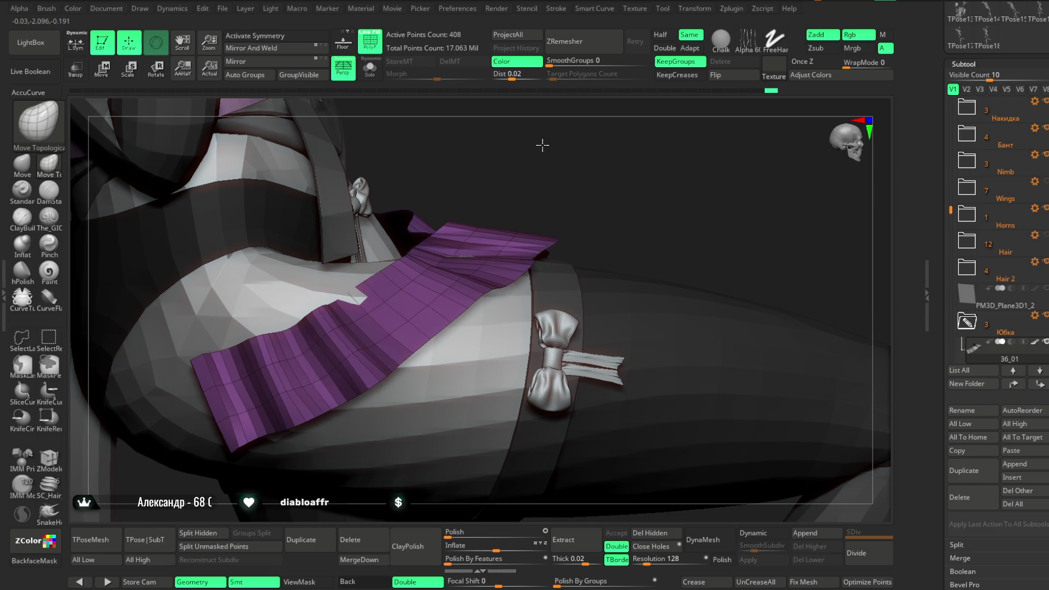
Step: Orbit in on the skirt and thigh and nudge the purple skirt strip's edge
left_click_drag(540, 145, 459, 246)
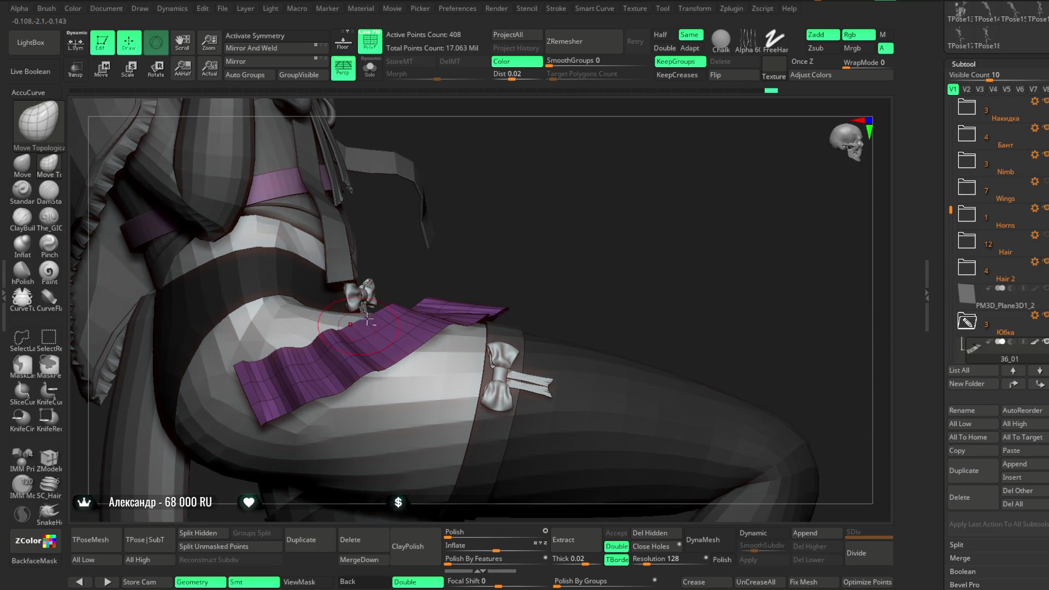
mouse_move(561, 234)
left_mouse_down()
mouse_move(545, 230)
mouse_move(528, 247)
left_mouse_up()
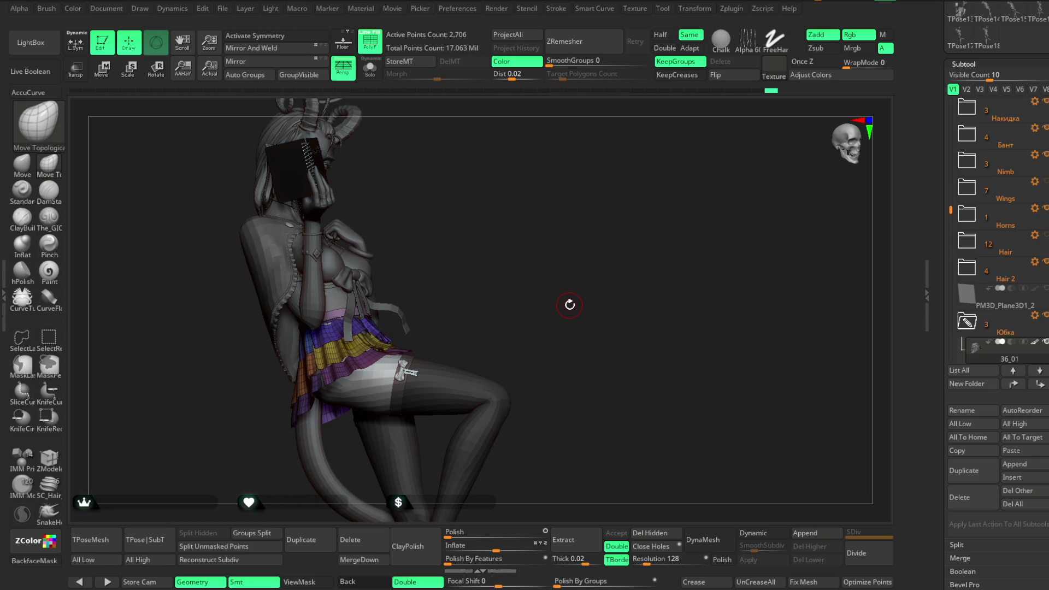
mouse_move(542, 291)
left_mouse_down()
mouse_move(533, 246)
mouse_move(573, 229)
left_mouse_up()
scroll(541, 342, "up", 5)
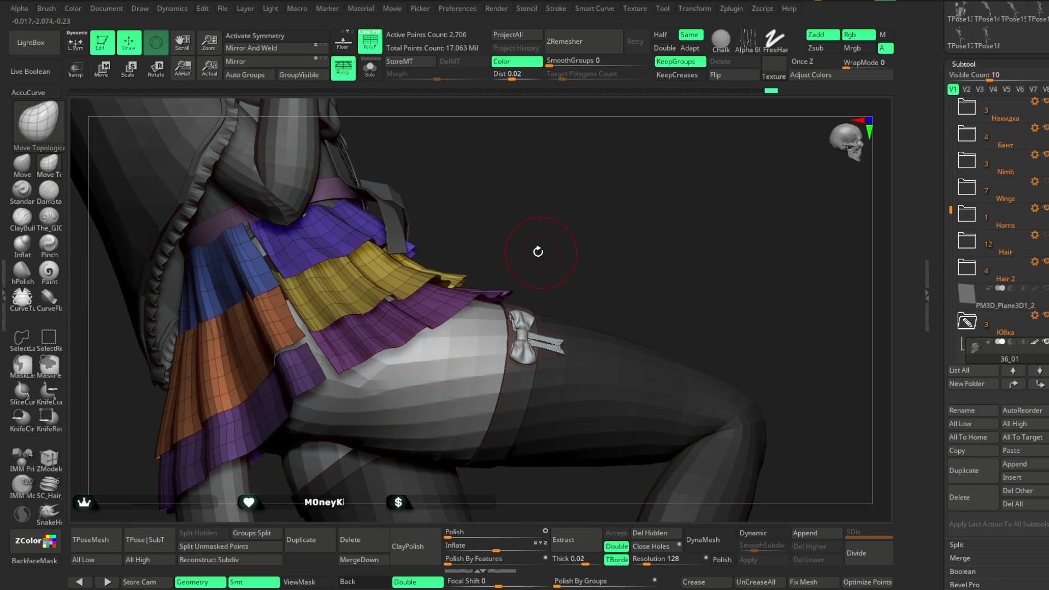
key("space")
mouse_move(569, 241)
left_mouse_down()
mouse_move(578, 232)
mouse_move(571, 240)
left_mouse_up()
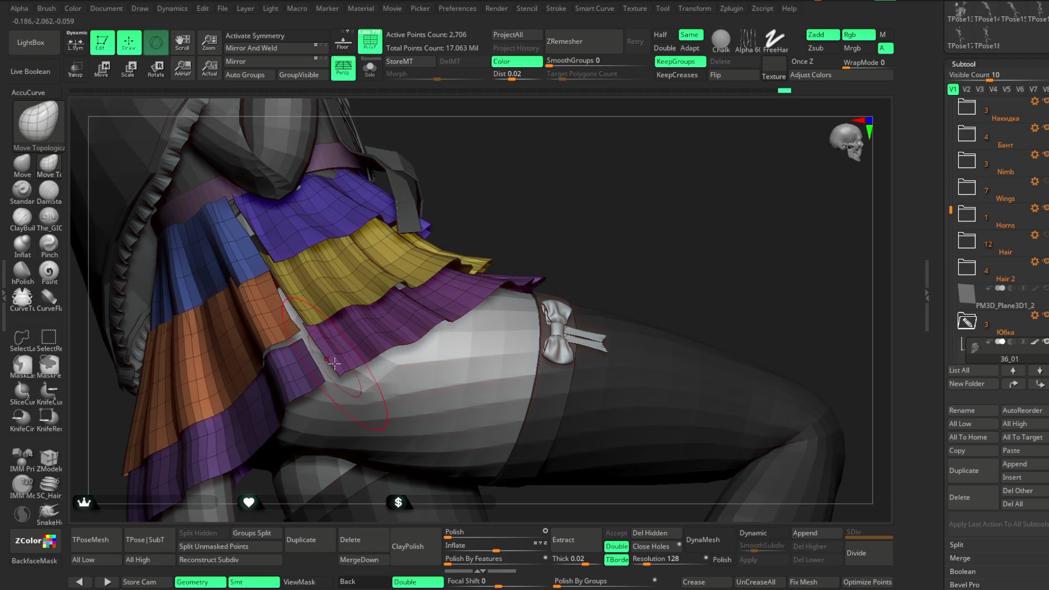
mouse_move(510, 216)
left_mouse_down()
mouse_move(520, 204)
mouse_move(485, 199)
mouse_move(458, 273)
left_mouse_up()
key("space")
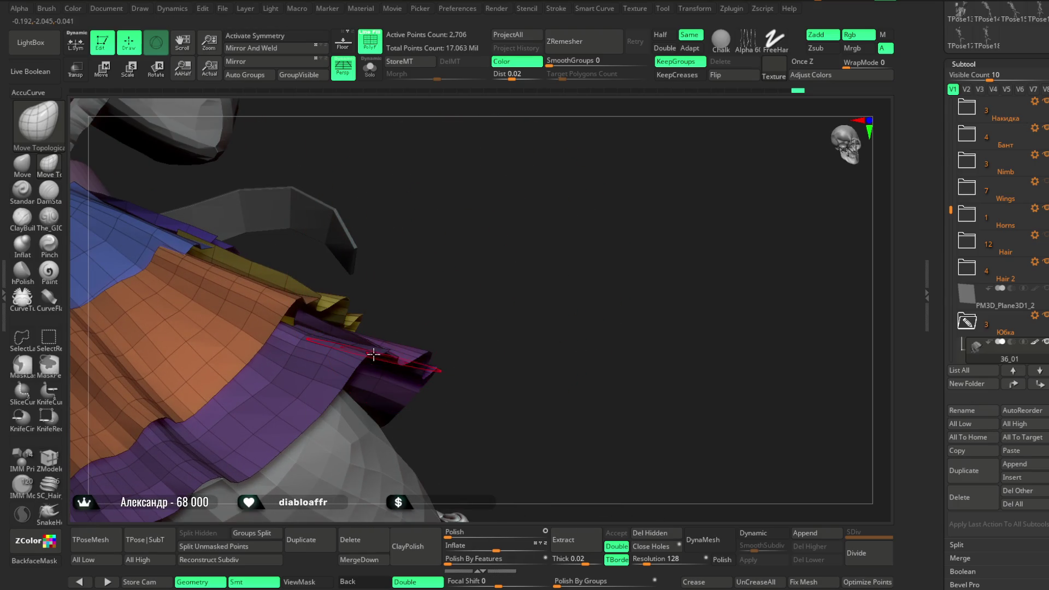
right_click_drag(373, 354, 402, 328)
left_click_drag(412, 346, 413, 350)
mouse_move(420, 328)
right_mouse_down()
mouse_move(620, 241)
mouse_move(595, 257)
mouse_move(618, 292)
mouse_move(585, 198)
mouse_move(470, 291)
right_mouse_up()
Step: Halve the brush size and turn on Solo to show the skirt without the figure
key("space")
key("space")
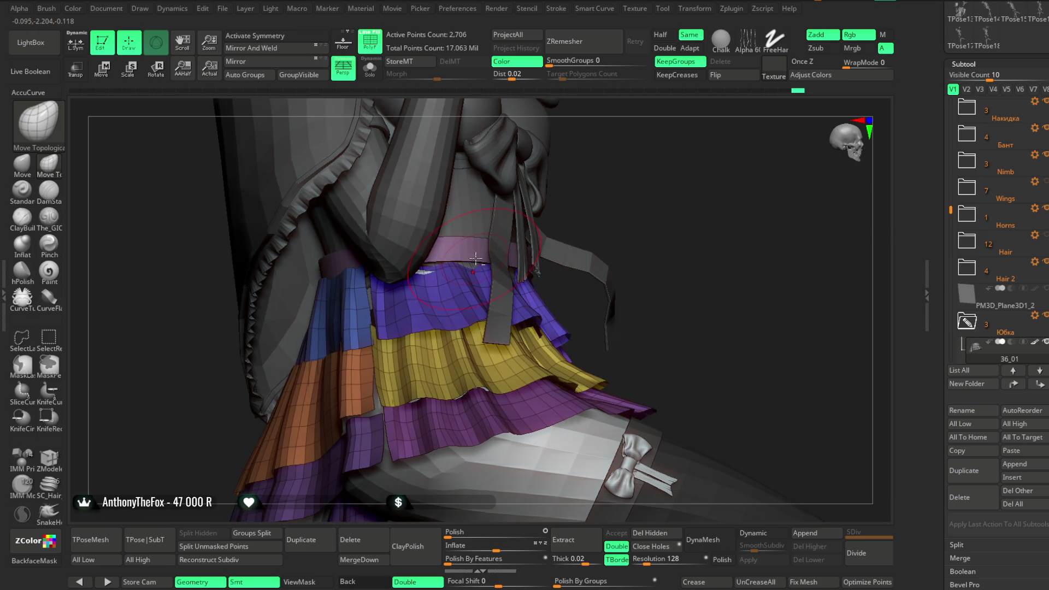
right_click_drag(627, 211, 527, 286)
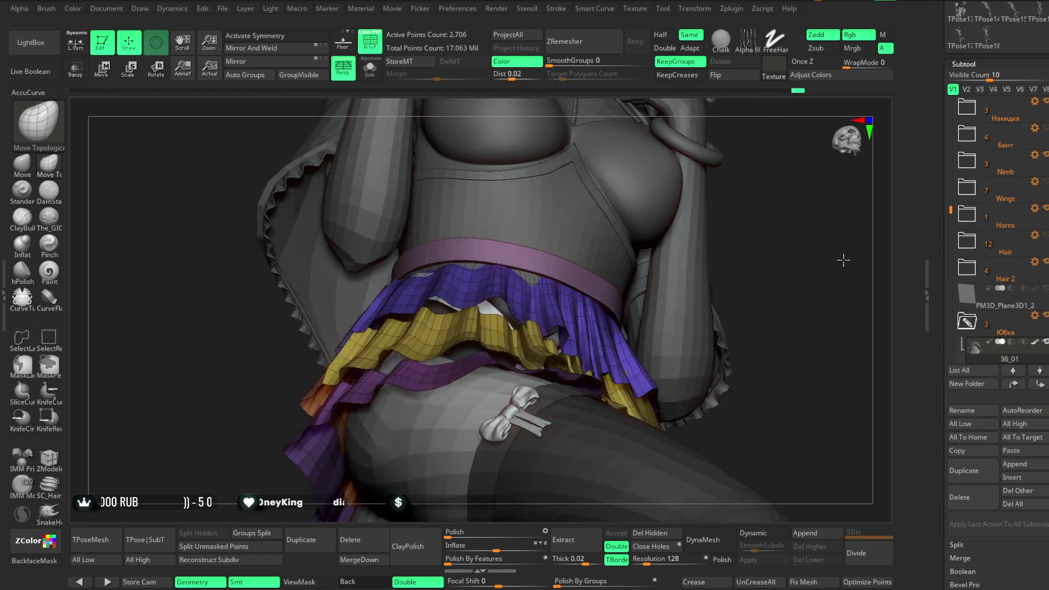
right_click_drag(803, 283, 538, 278)
key("space")
left_click_drag(539, 278, 531, 279)
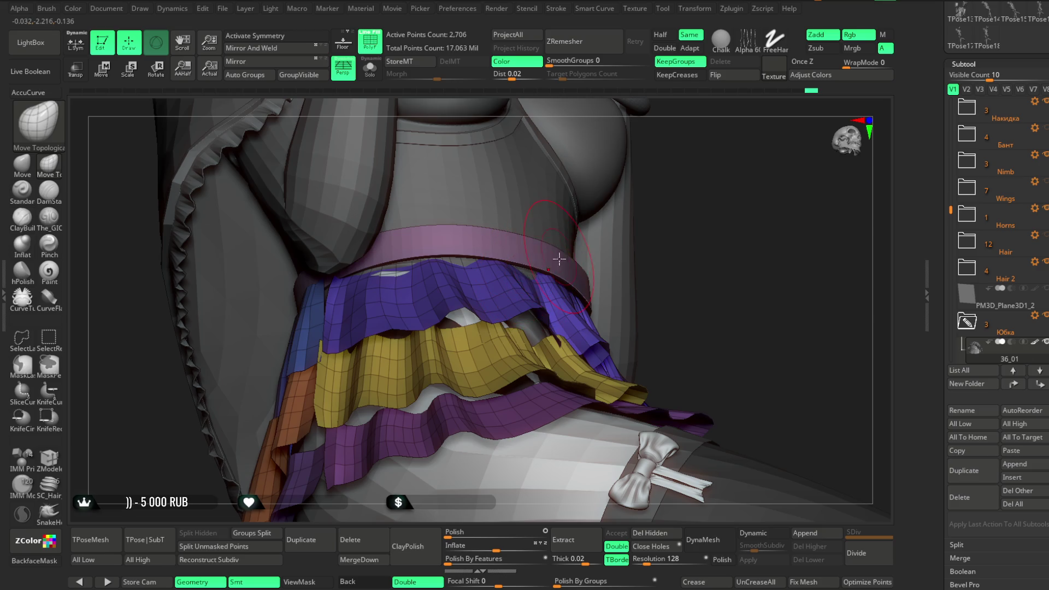
right_click_drag(558, 259, 538, 264)
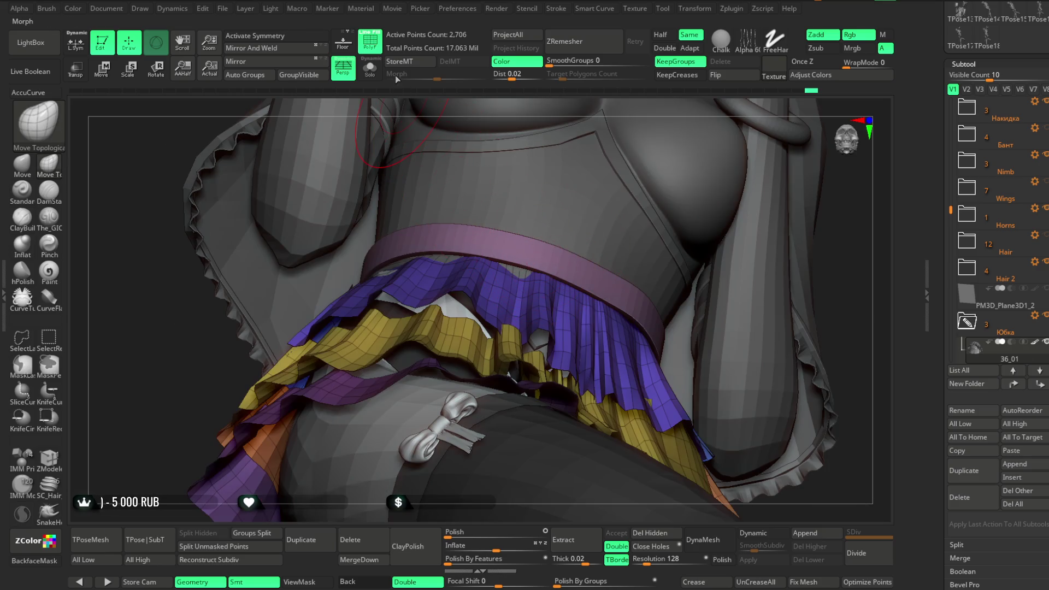
left_click(369, 67)
key("space")
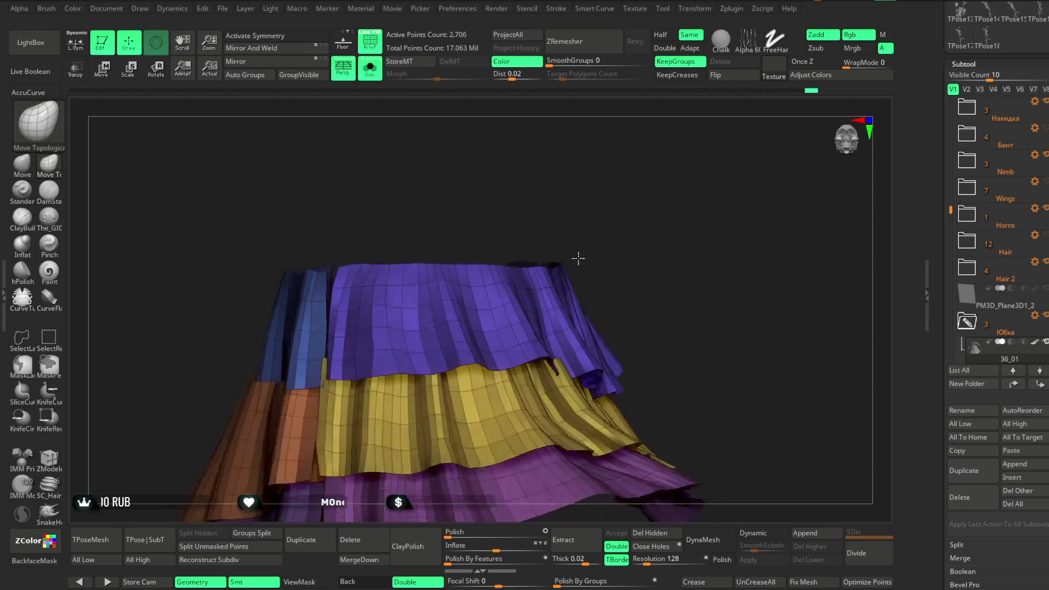
Step: Orbit around the isolated skirt from below and the side, then frame it with F
right_click_drag(577, 259, 502, 288)
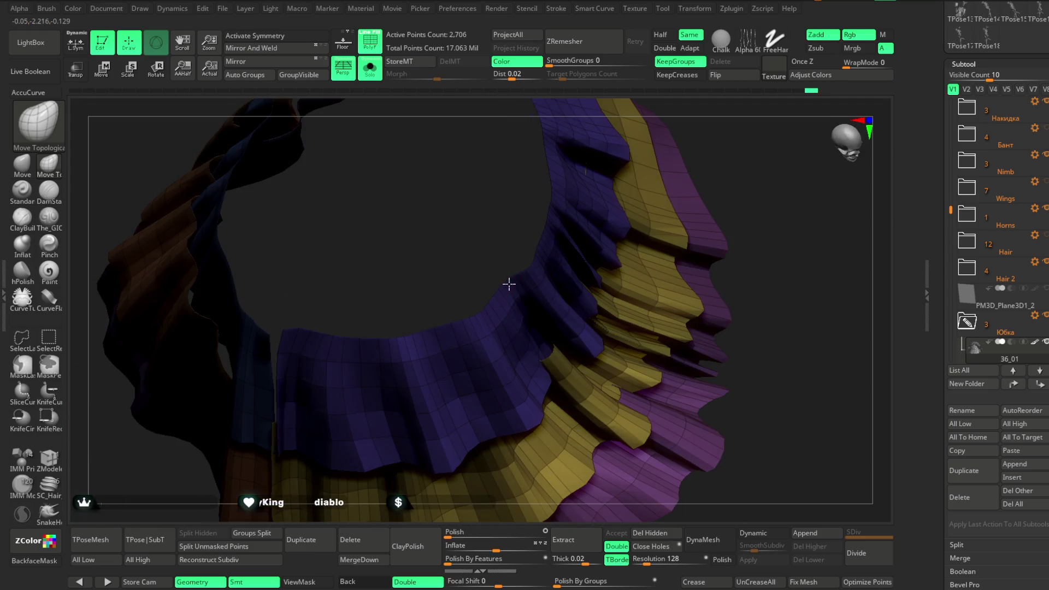
mouse_move(607, 210)
right_mouse_down()
mouse_move(731, 164)
mouse_move(488, 297)
mouse_move(547, 201)
right_mouse_up()
key("space")
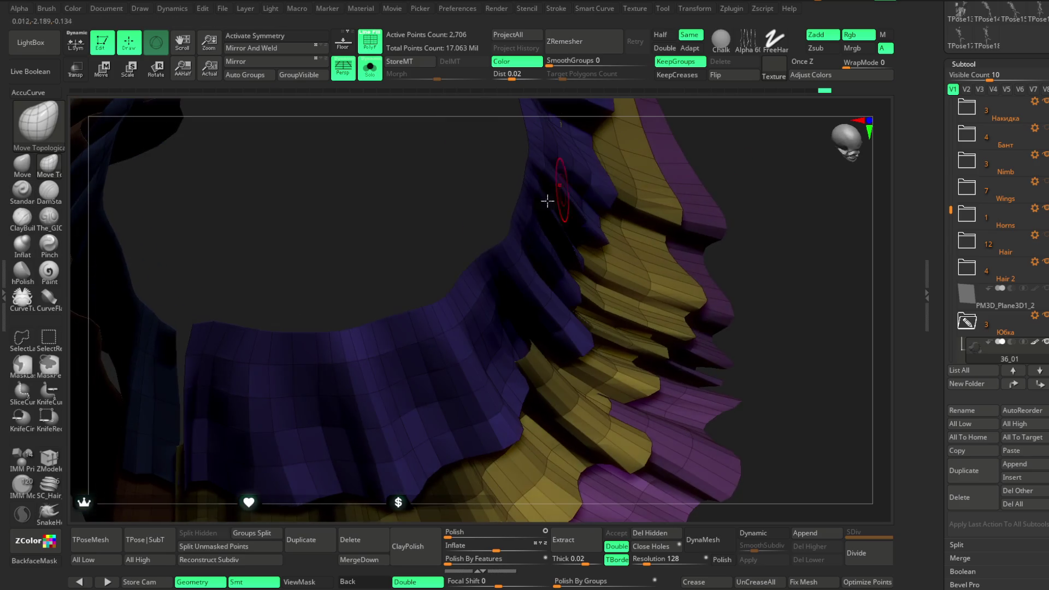
mouse_move(467, 250)
right_mouse_down()
mouse_move(473, 265)
mouse_move(490, 261)
right_mouse_up()
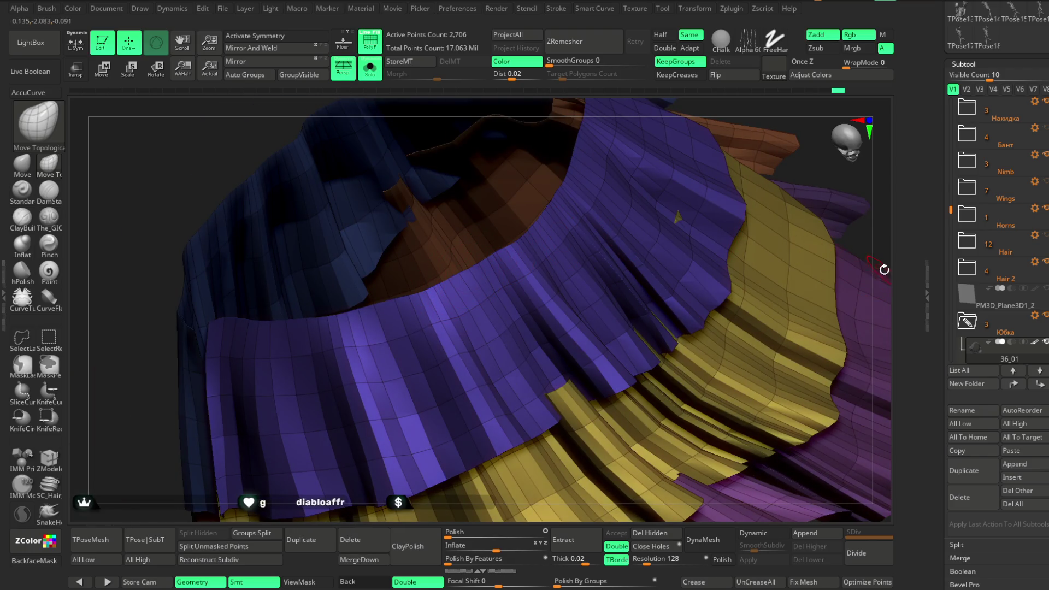
key("f")
right_click_drag(726, 164, 713, 129)
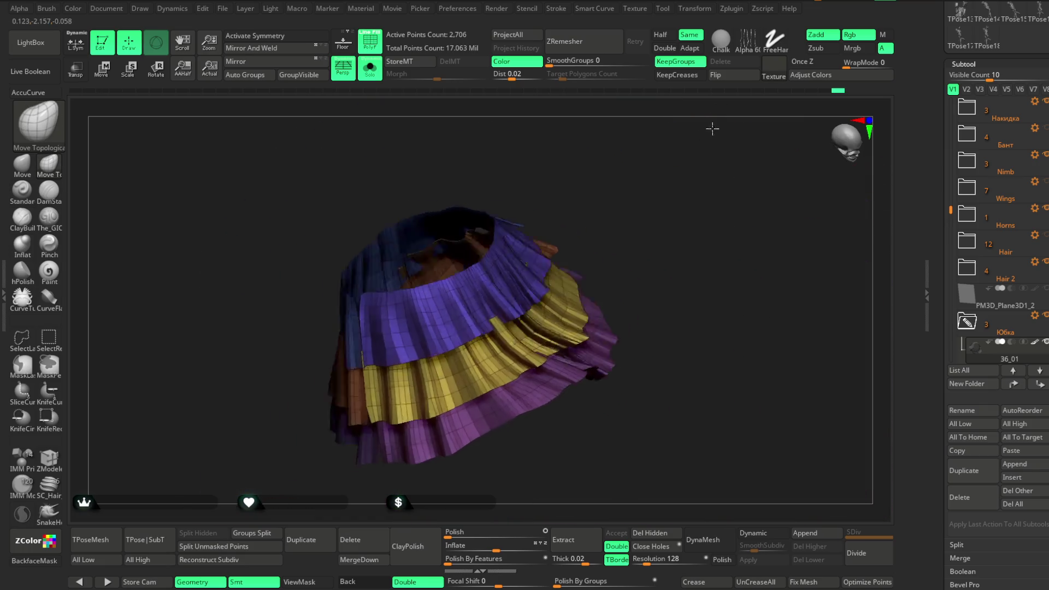
Step: Bring the figure back, try ZRemesher on the skirt, then undo the remesh
left_click(370, 69)
mouse_move(629, 246)
right_mouse_down()
mouse_move(608, 219)
mouse_move(653, 115)
right_mouse_up()
left_click(593, 47)
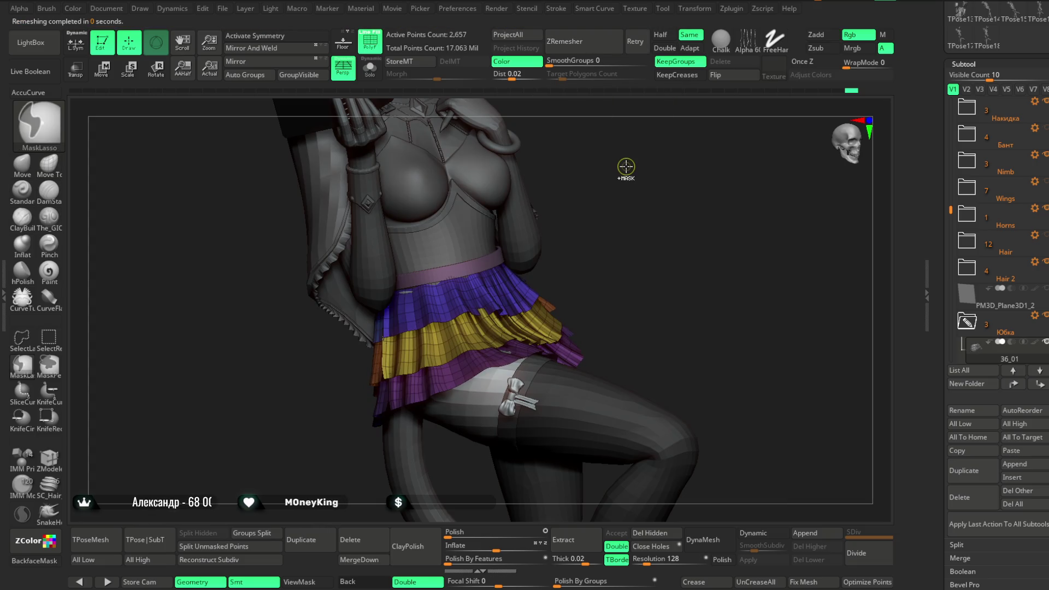
mouse_move(628, 164)
right_mouse_down("ctrl")
mouse_move(652, 203)
mouse_move(644, 187)
right_mouse_up("ctrl")
key("ctrl+z")
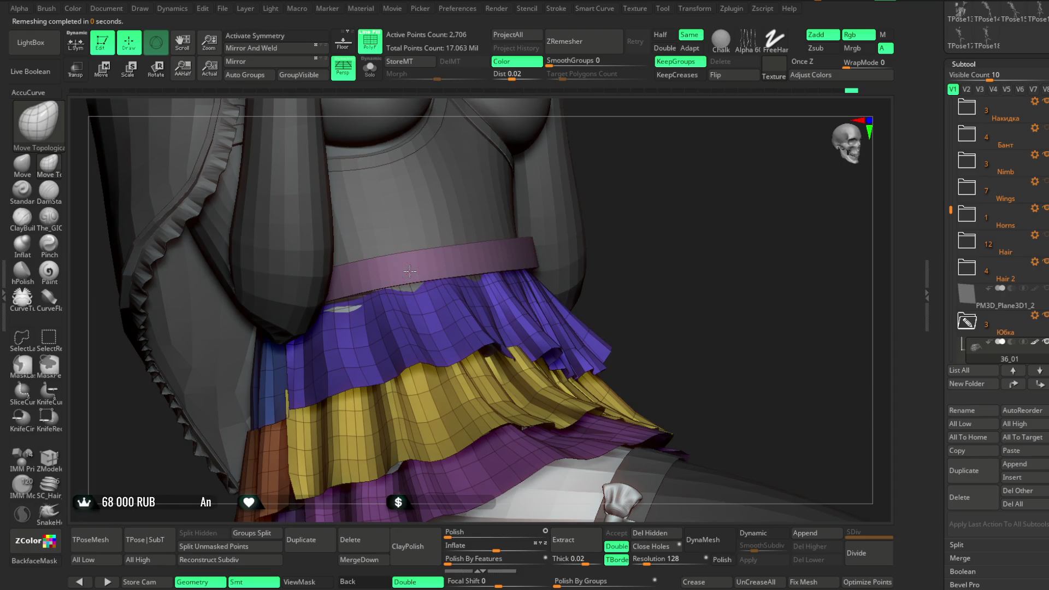
Step: Enlarge the brush to adjust the top tier, check it in Solo, then show the whole figure
key("space")
key("s")
right_click_drag(415, 240, 538, 212)
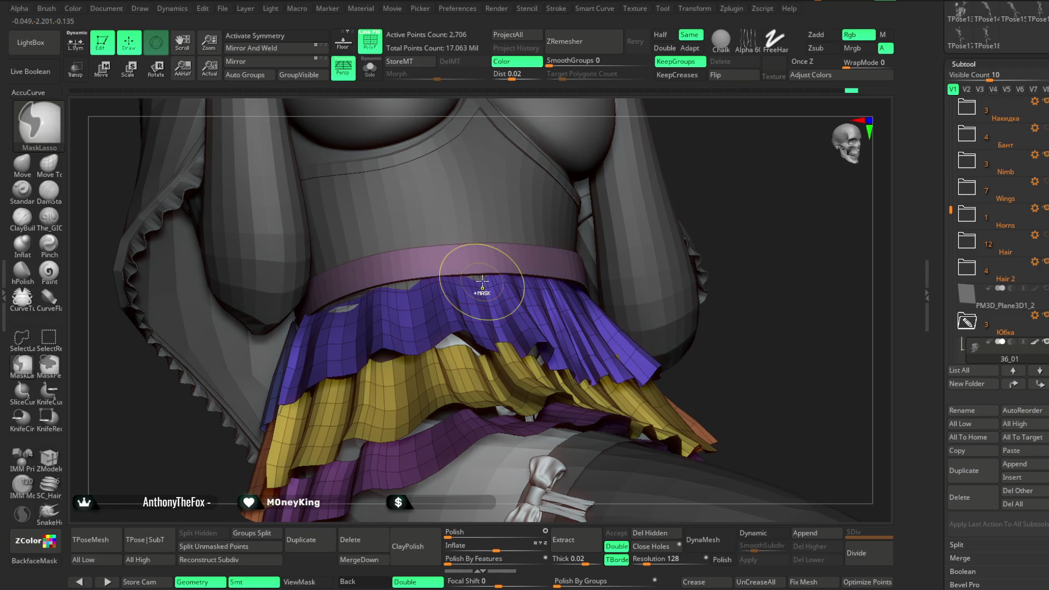
right_click_drag(695, 164, 487, 274)
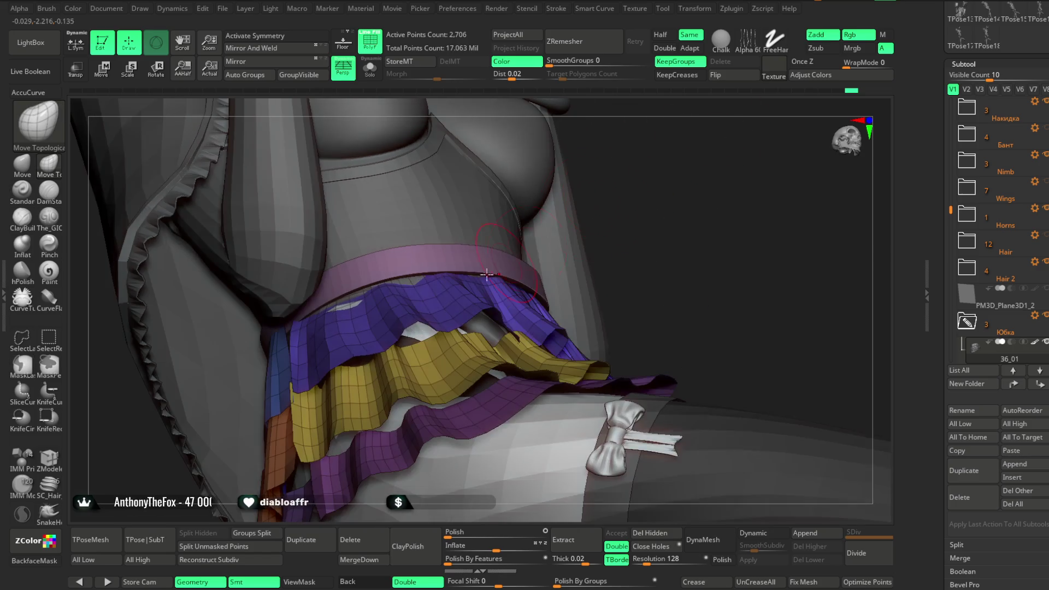
key("ctrl+shift+s")
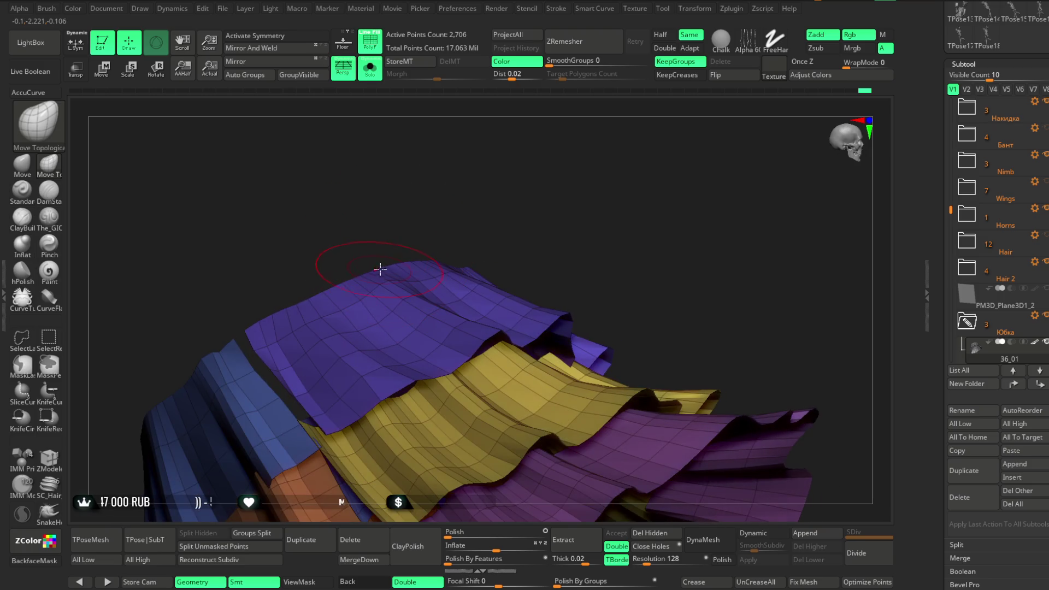
key("space")
mouse_move(440, 217)
left_mouse_down()
mouse_move(409, 236)
mouse_move(452, 177)
left_mouse_up()
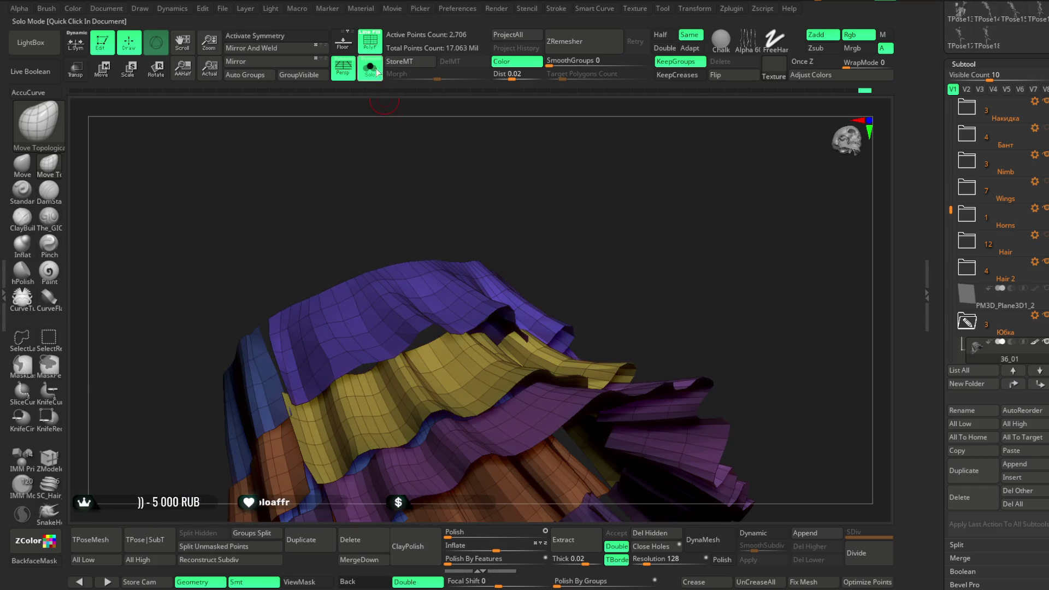
key("ctrl+shift+s")
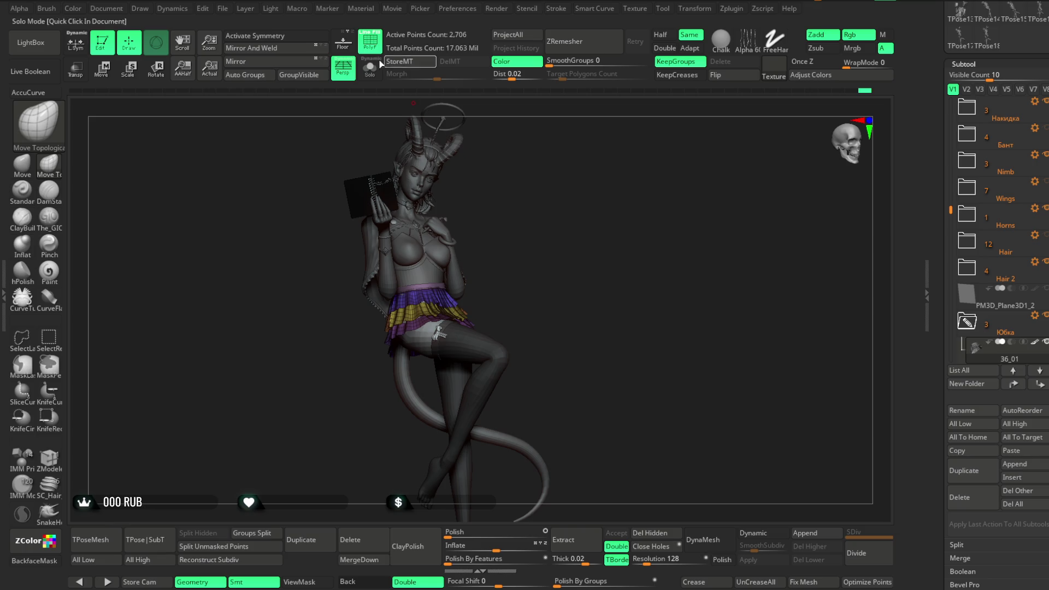
Step: Turn off PolyF so the skirt and figure show in plain grey, then orbit over the skirt
key("shift+f")
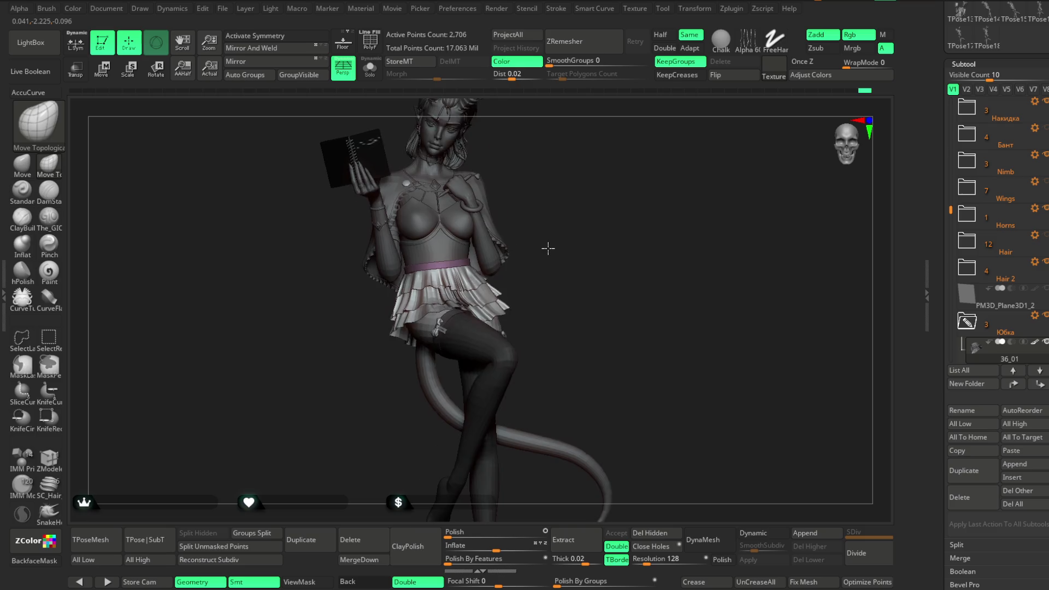
left_click_drag(578, 206, 556, 236)
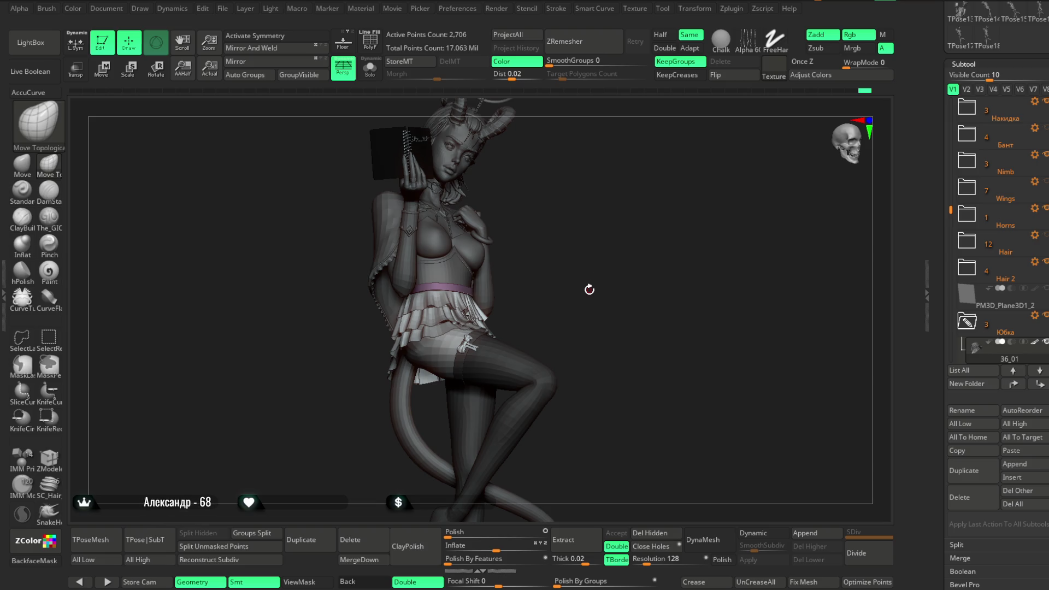
Step: Save the ZBrush project from the File menu with Ctrl+S
left_click(222, 9)
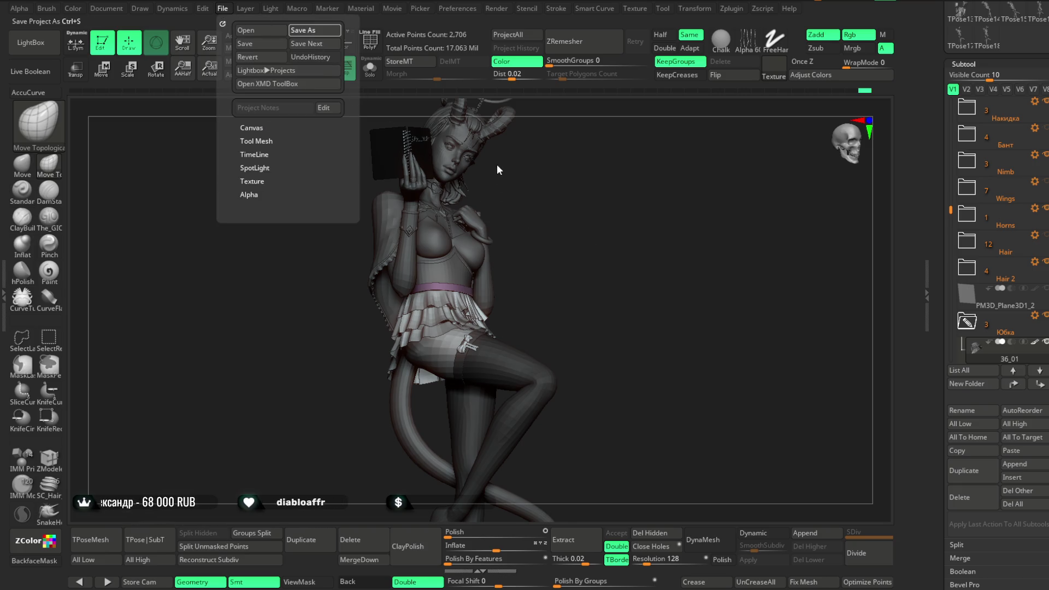
key("ctrl+s")
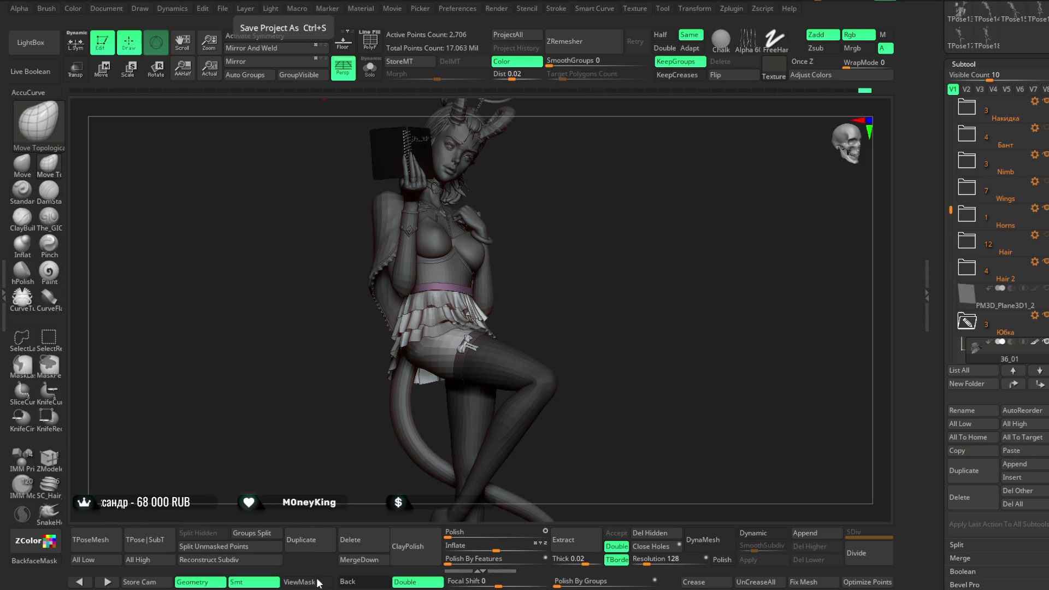
Step: Push the lower skirt tiers off the thighs with Move Topological from side and front views, then Shift-smooth them
mouse_move(632, 300)
left_mouse_down()
mouse_move(621, 279)
mouse_move(649, 271)
mouse_move(640, 248)
mouse_move(632, 277)
mouse_move(674, 235)
mouse_move(652, 298)
mouse_move(667, 265)
mouse_move(650, 288)
mouse_move(639, 246)
mouse_move(662, 241)
mouse_move(649, 297)
mouse_move(655, 280)
mouse_move(669, 293)
mouse_move(695, 284)
mouse_move(670, 311)
mouse_move(707, 327)
mouse_move(707, 344)
mouse_move(694, 321)
mouse_move(726, 328)
mouse_move(672, 322)
mouse_move(483, 389)
left_mouse_up()
key("space")
key("space")
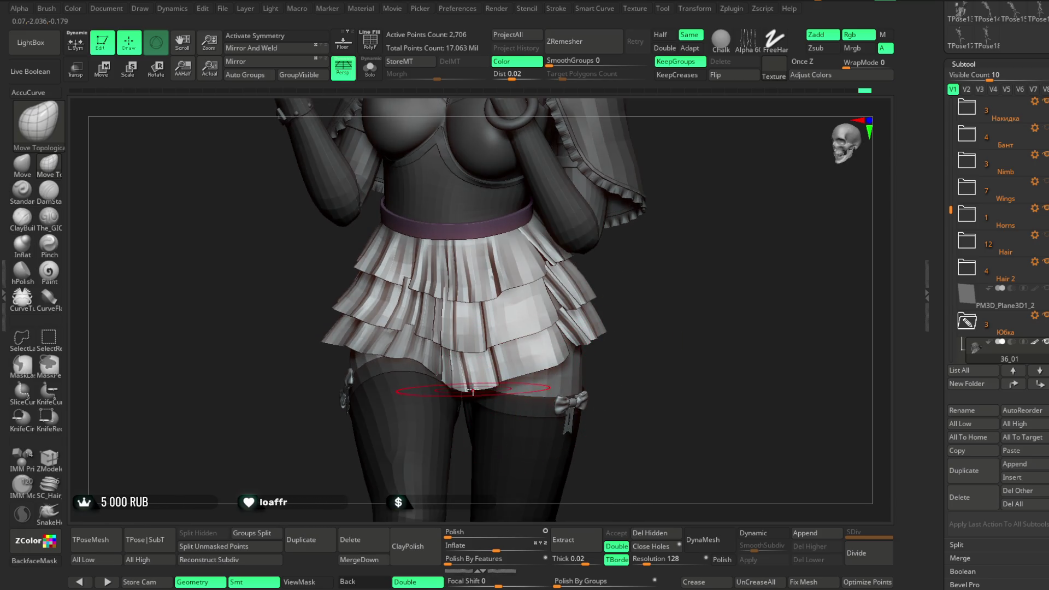
right_click_drag(558, 344, 499, 385)
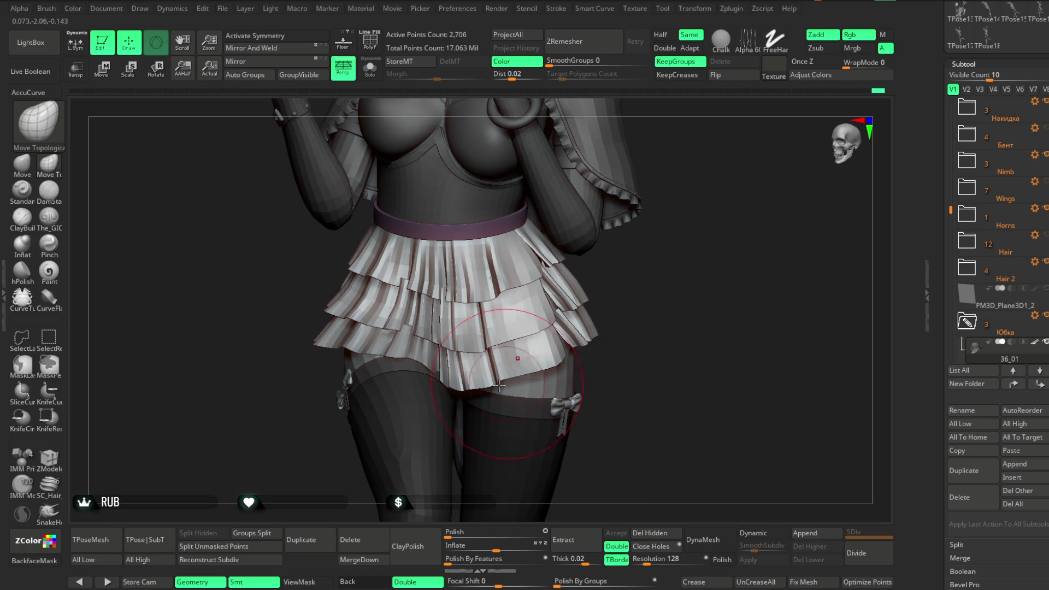
key("space")
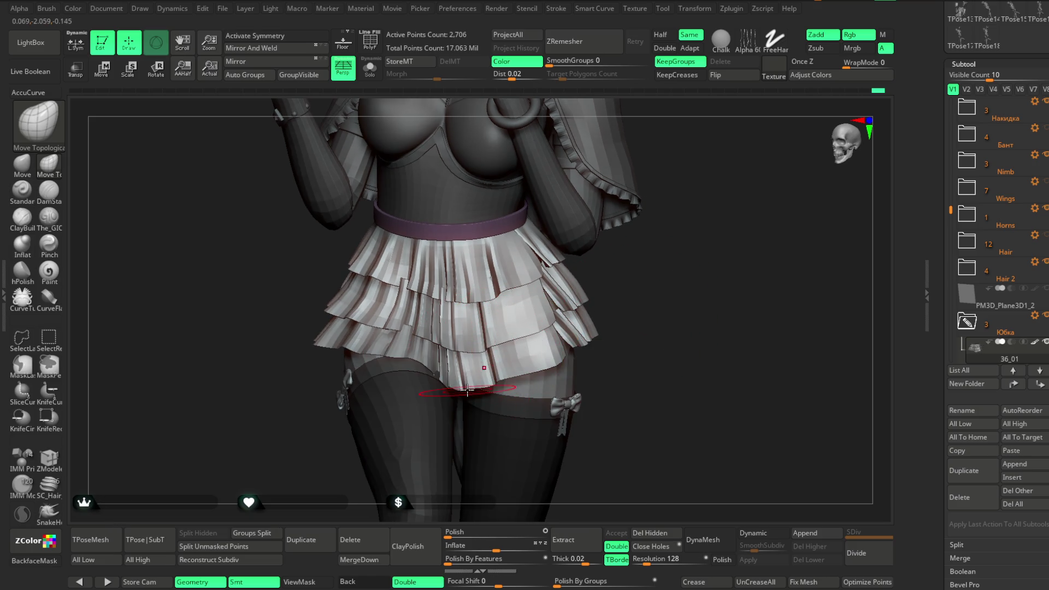
right_click_drag(463, 387, 499, 366)
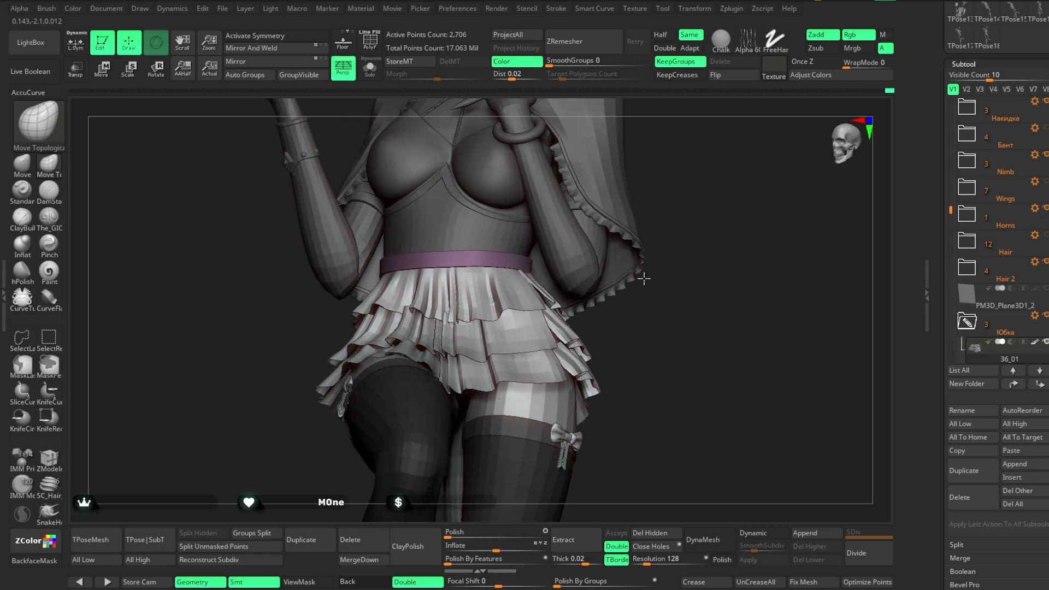
mouse_move(644, 327)
right_mouse_down()
mouse_move(485, 377)
mouse_move(597, 345)
mouse_move(494, 345)
mouse_move(566, 281)
mouse_move(573, 293)
mouse_move(490, 324)
mouse_move(431, 298)
mouse_move(469, 298)
mouse_move(475, 324)
right_mouse_up()
key("space")
key("space")
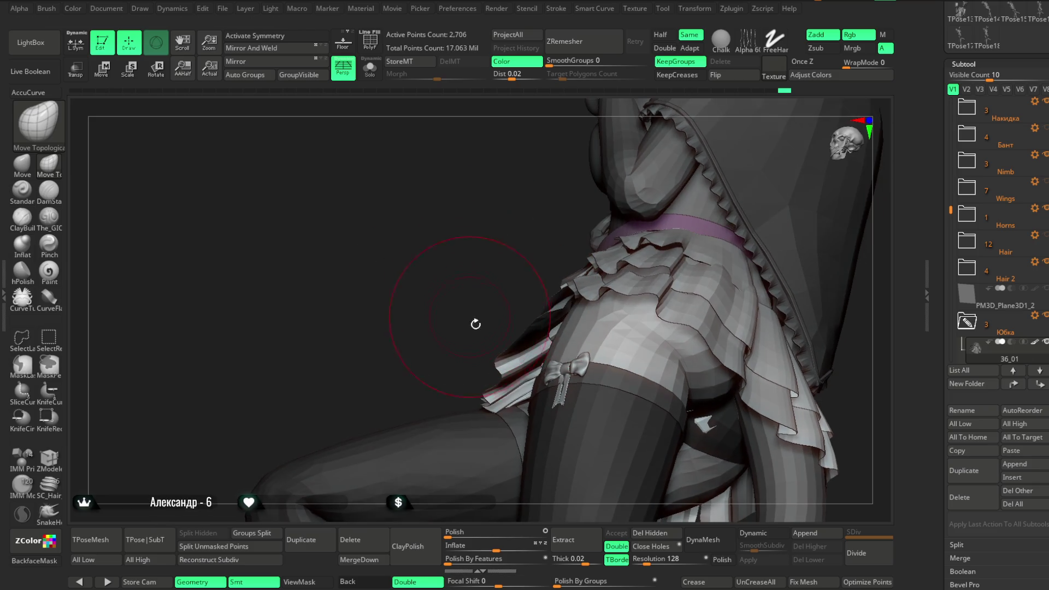
mouse_move(519, 391)
right_mouse_down()
mouse_move(495, 401)
mouse_move(576, 395)
right_mouse_up()
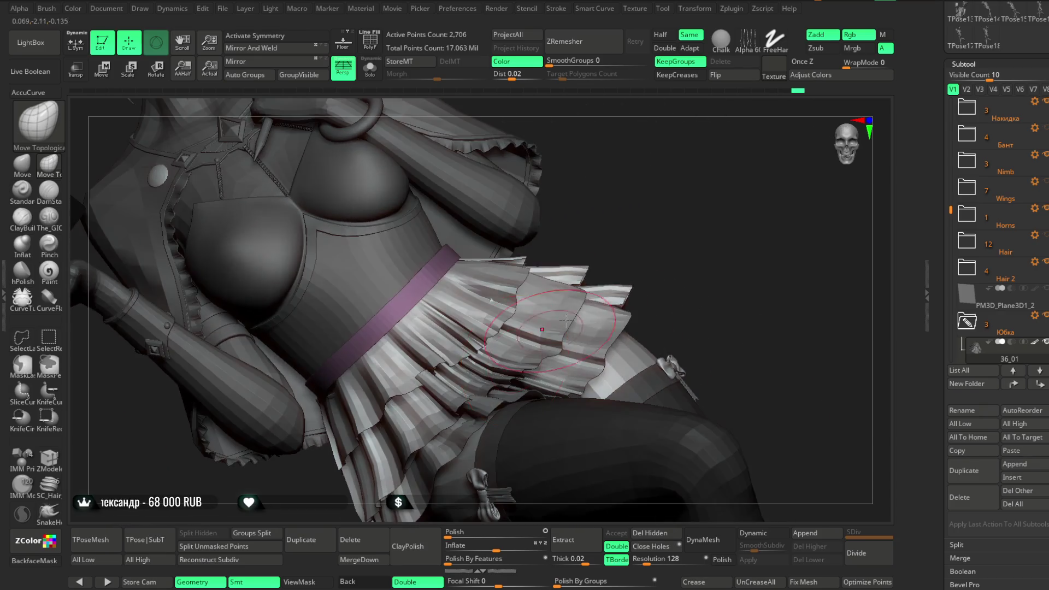
mouse_move(575, 396)
right_mouse_down()
mouse_move(568, 361)
mouse_move(580, 303)
mouse_move(728, 168)
mouse_move(542, 342)
mouse_move(642, 254)
mouse_move(485, 258)
mouse_move(534, 332)
right_mouse_up()
key("shift")
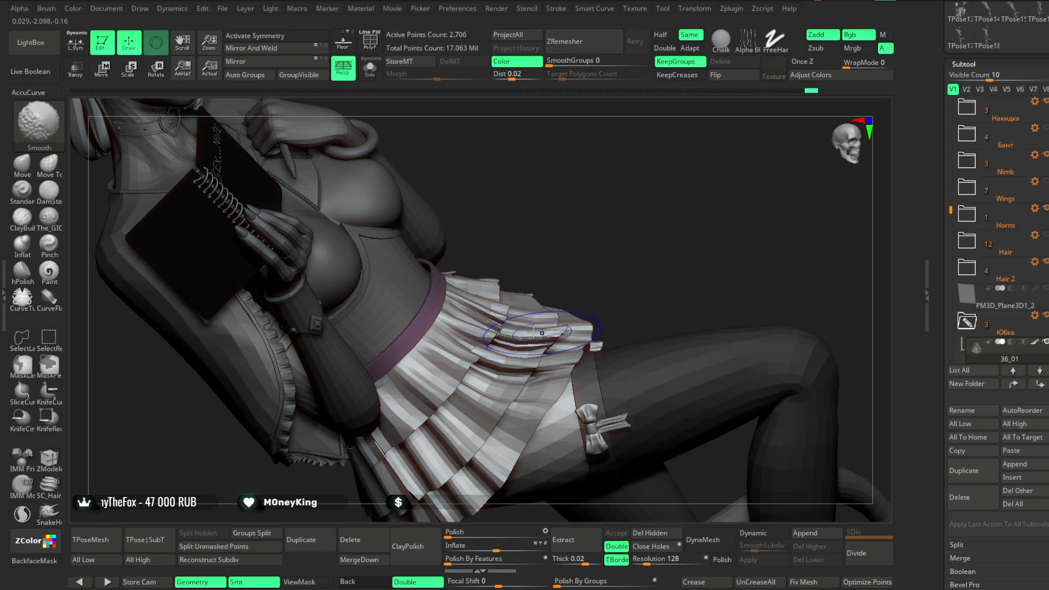
mouse_move(534, 333)
right_mouse_down()
mouse_move(541, 298)
mouse_move(506, 270)
mouse_move(608, 266)
mouse_move(538, 344)
mouse_move(624, 215)
mouse_move(598, 252)
mouse_move(631, 249)
right_mouse_up()
Step: Shift-smooth the ruffled tiers under the pink waistband, then zoom out to the full figure
key("shift")
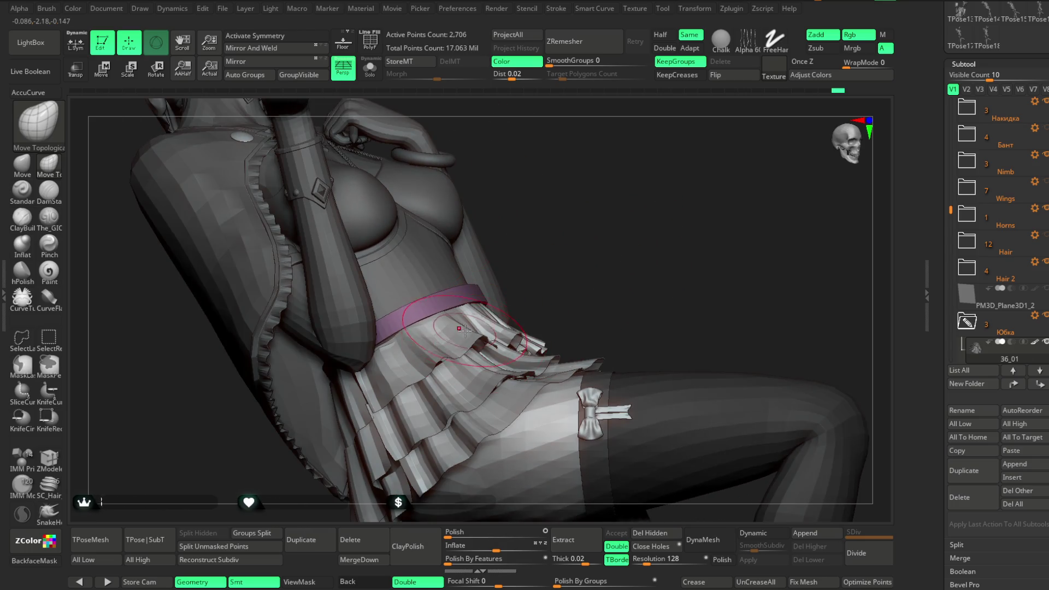
mouse_move(466, 335)
right_mouse_down()
mouse_move(397, 395)
mouse_move(434, 351)
right_mouse_up()
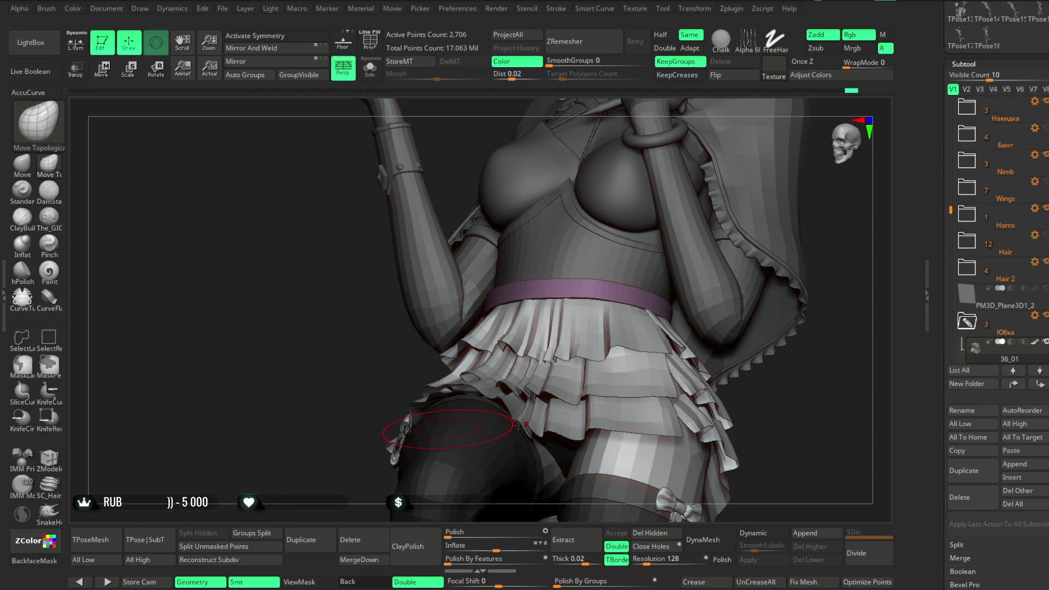
left_click_drag(785, 421, 822, 424)
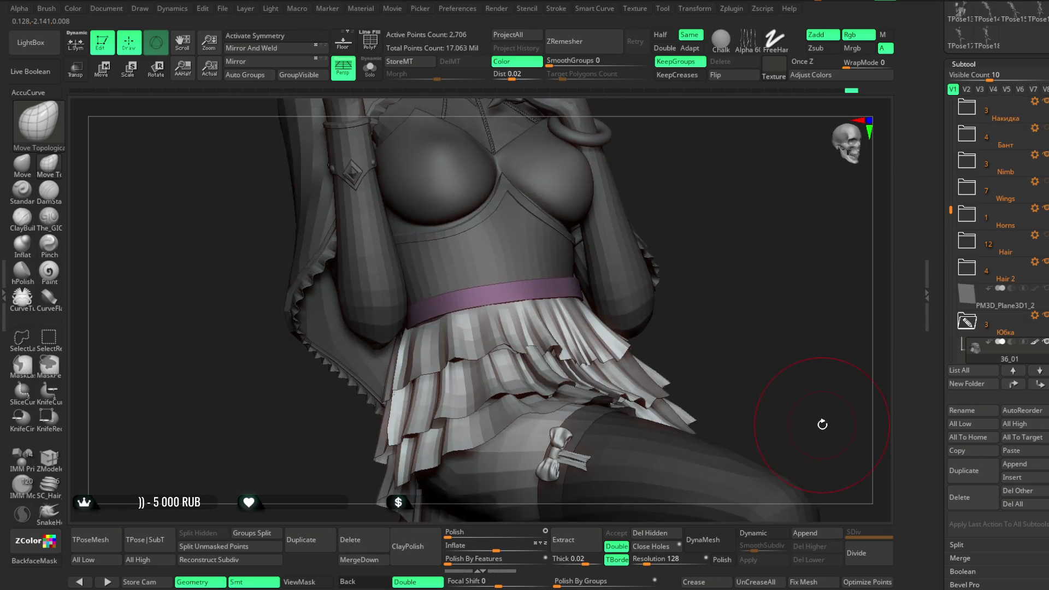
left_click_drag(728, 183, 630, 229)
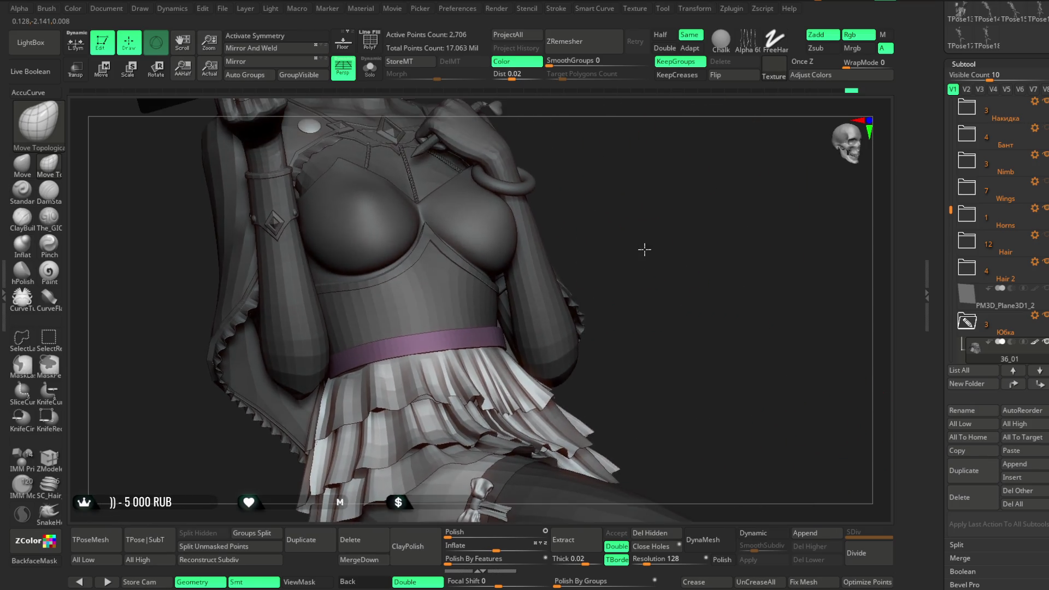
key("space")
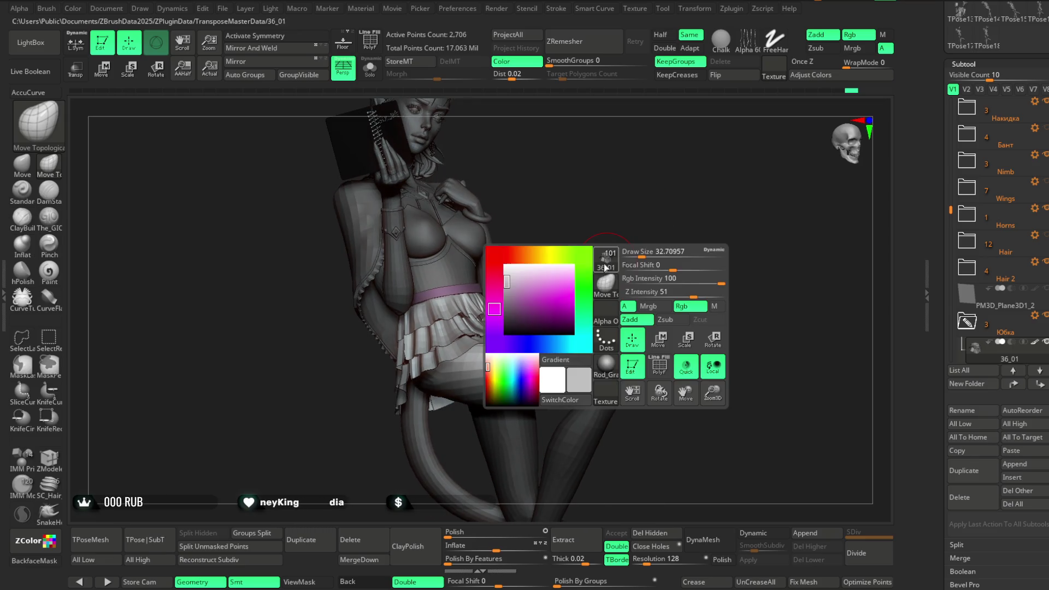
mouse_move(639, 251)
left_mouse_down()
mouse_move(648, 250)
mouse_move(588, 273)
left_mouse_up()
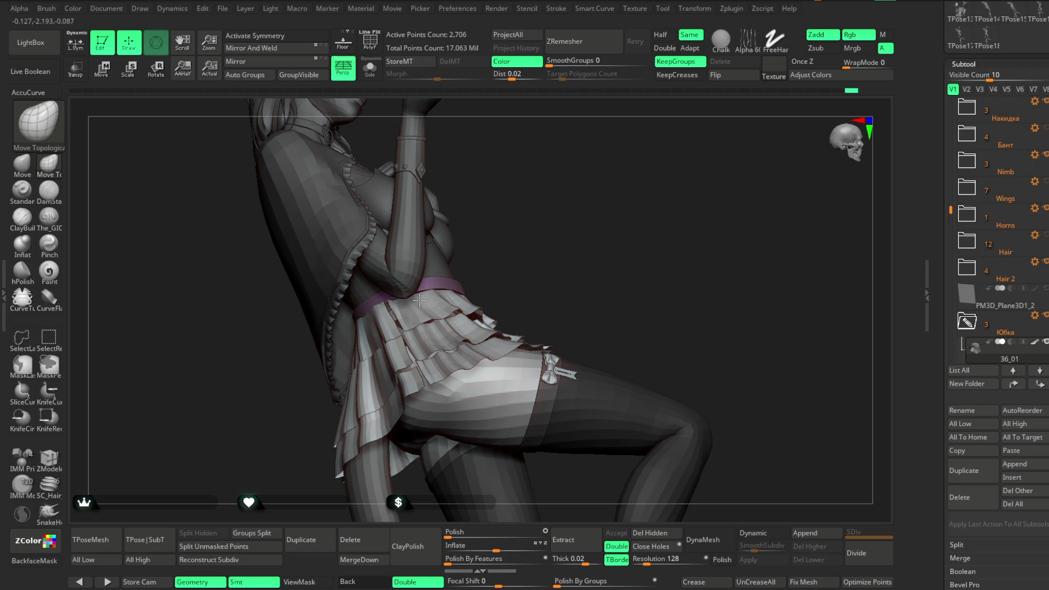
left_click_drag(419, 300, 540, 242)
key("space")
mouse_move(569, 227)
left_mouse_down()
mouse_move(569, 272)
mouse_move(472, 268)
left_mouse_up()
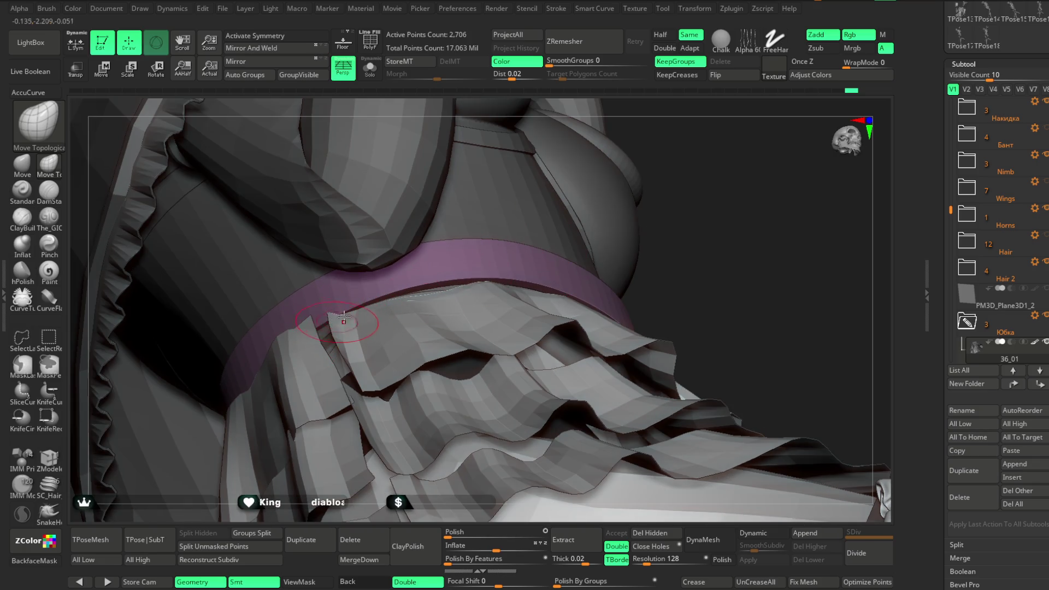
left_click_drag(677, 194, 546, 235)
key("space")
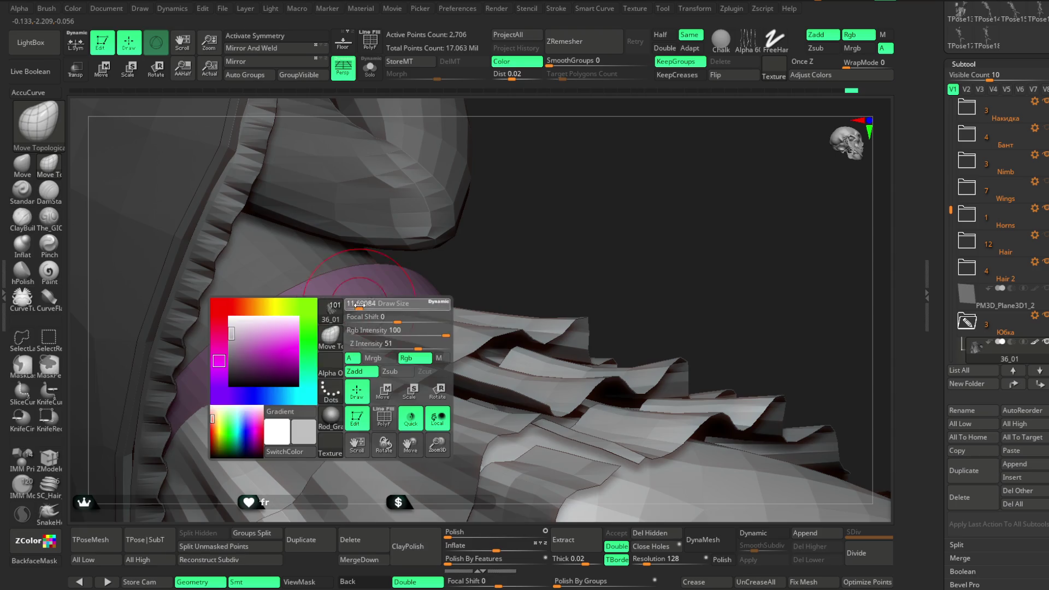
left_click_drag(468, 287, 352, 324)
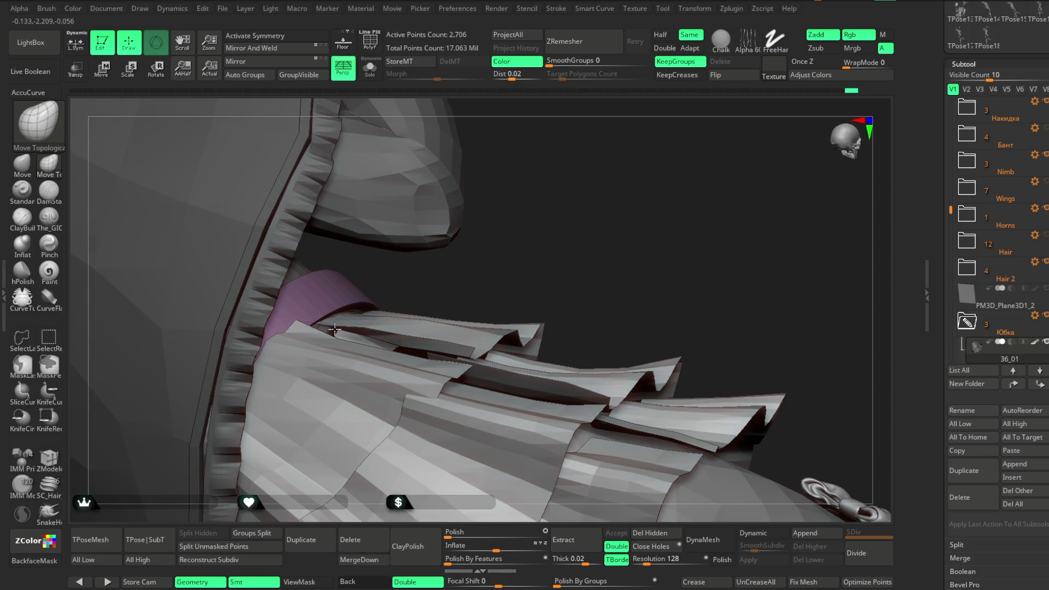
left_click_drag(380, 323, 438, 288)
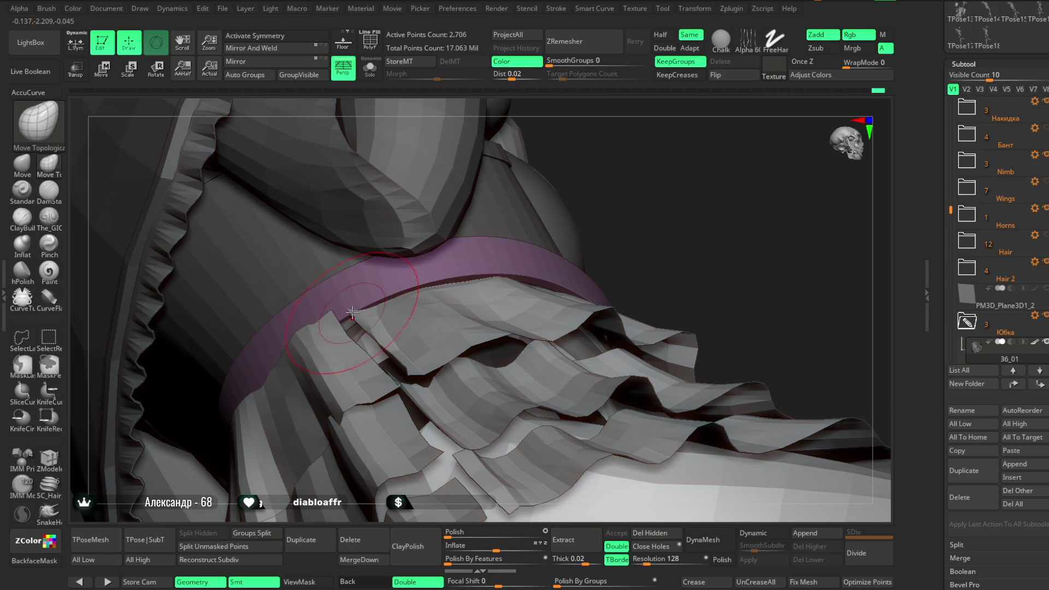
key("space")
left_click_drag(426, 287, 383, 287)
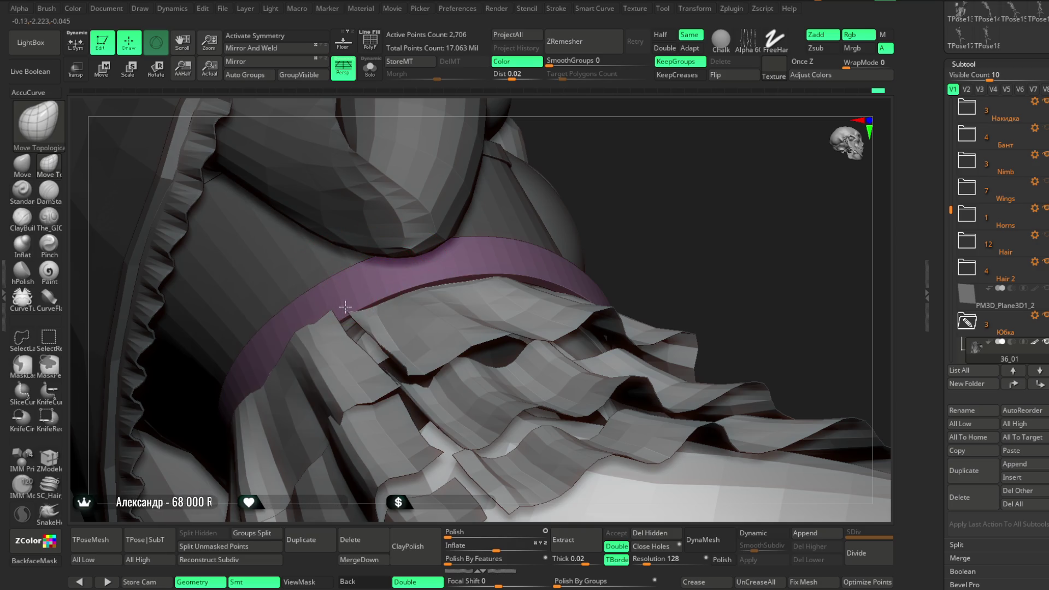
right_click_drag(475, 254, 663, 182)
key("ctrl+shift+s")
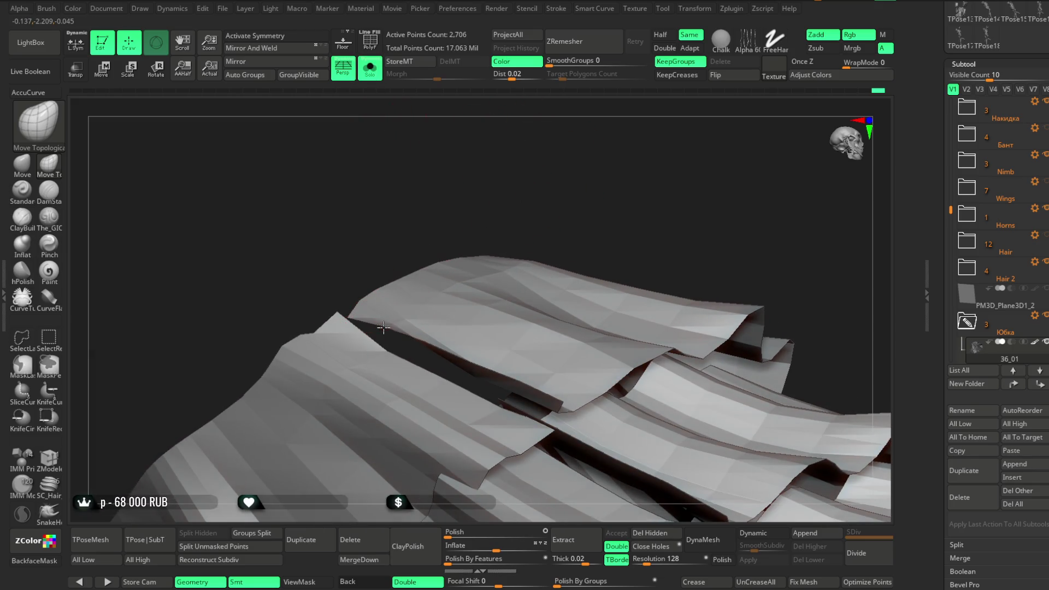
right_click_drag(418, 282, 410, 133)
key("ctrl+shift+s")
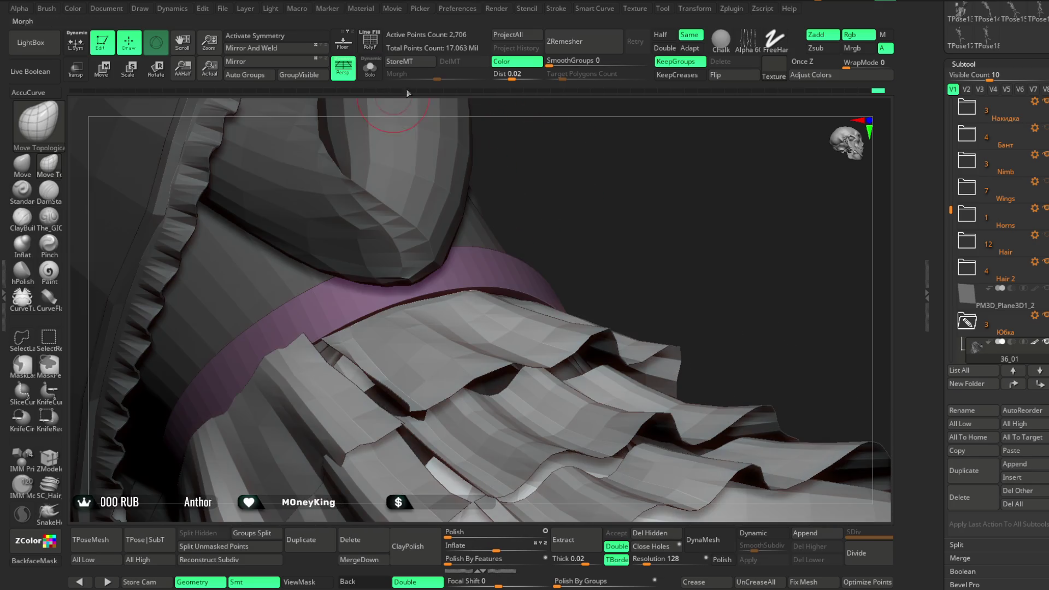
right_click_drag(617, 170, 592, 187)
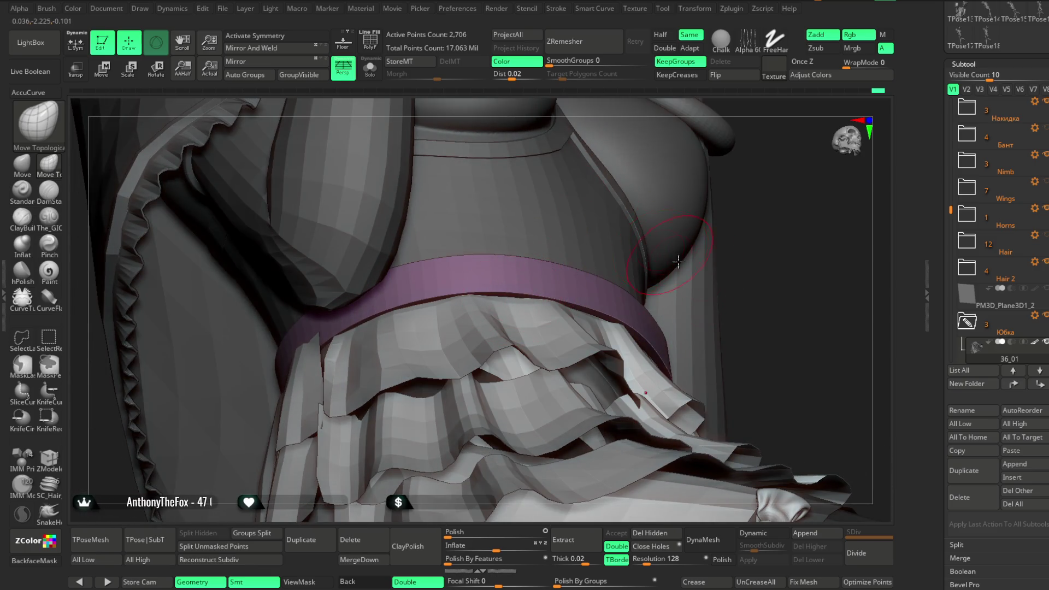
right_click_drag(678, 261, 539, 282)
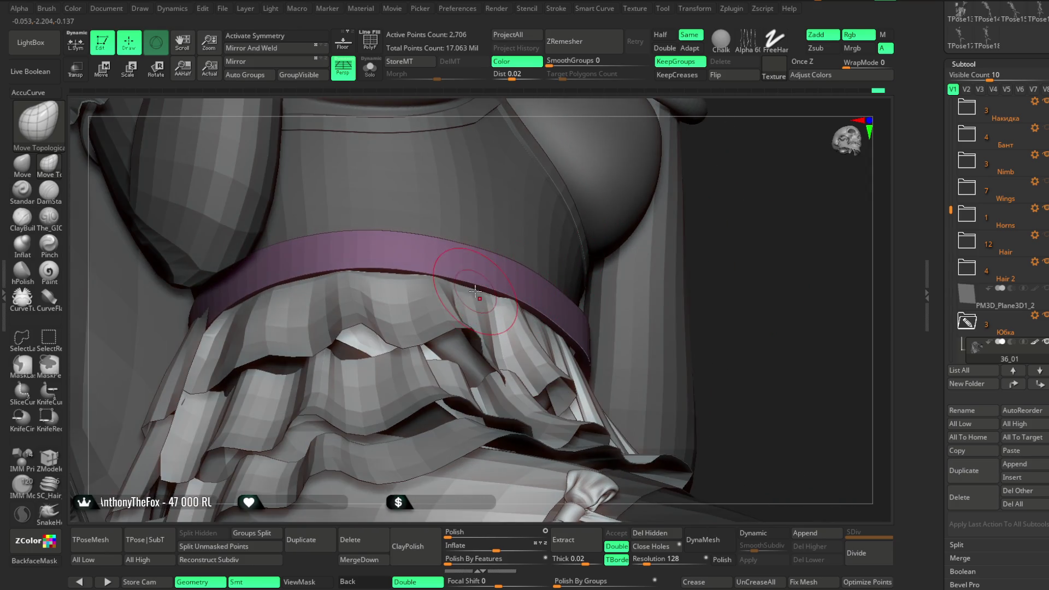
right_click_drag(722, 240, 543, 308)
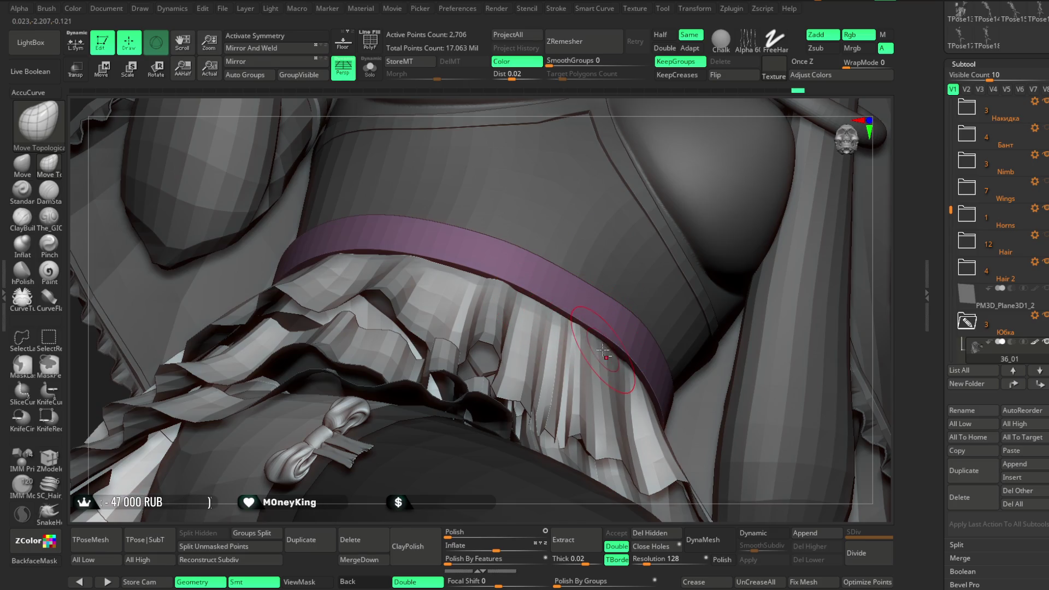
mouse_move(631, 107)
right_mouse_down()
mouse_move(532, 253)
mouse_move(443, 237)
mouse_move(522, 244)
mouse_move(665, 195)
mouse_move(536, 263)
right_mouse_up()
mouse_move(590, 202)
right_mouse_down()
mouse_move(604, 175)
mouse_move(611, 200)
mouse_move(703, 175)
mouse_move(597, 208)
right_mouse_up()
scroll(604, 175, "up", 3)
left_click(581, 196, "ctrl+shift")
key("shift")
mouse_move(508, 210)
right_mouse_down()
mouse_move(681, 159)
mouse_move(523, 236)
mouse_move(539, 239)
mouse_move(518, 226)
right_mouse_up()
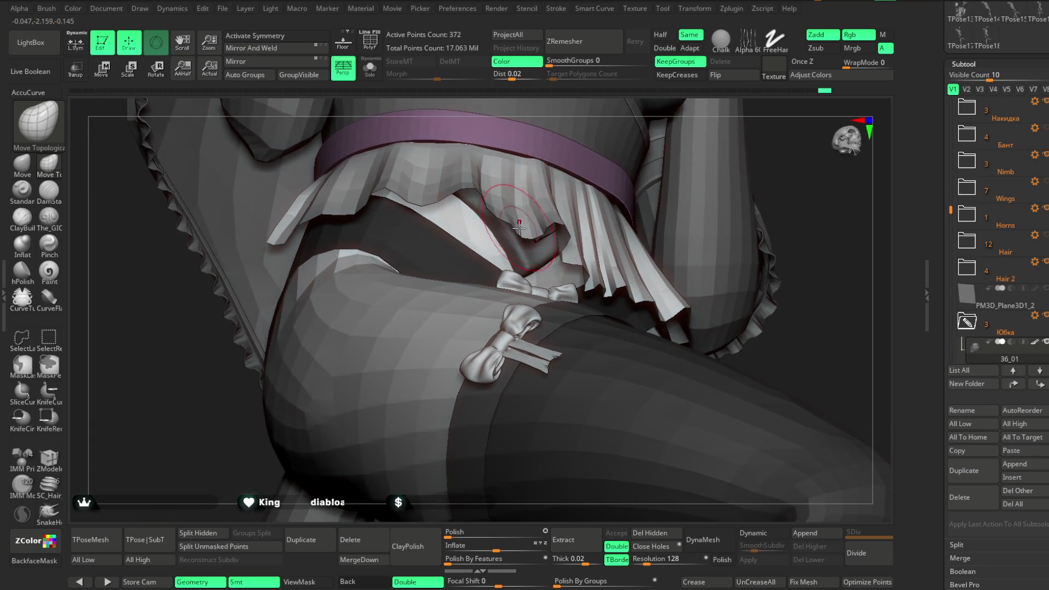
right_click_drag(797, 146, 526, 215)
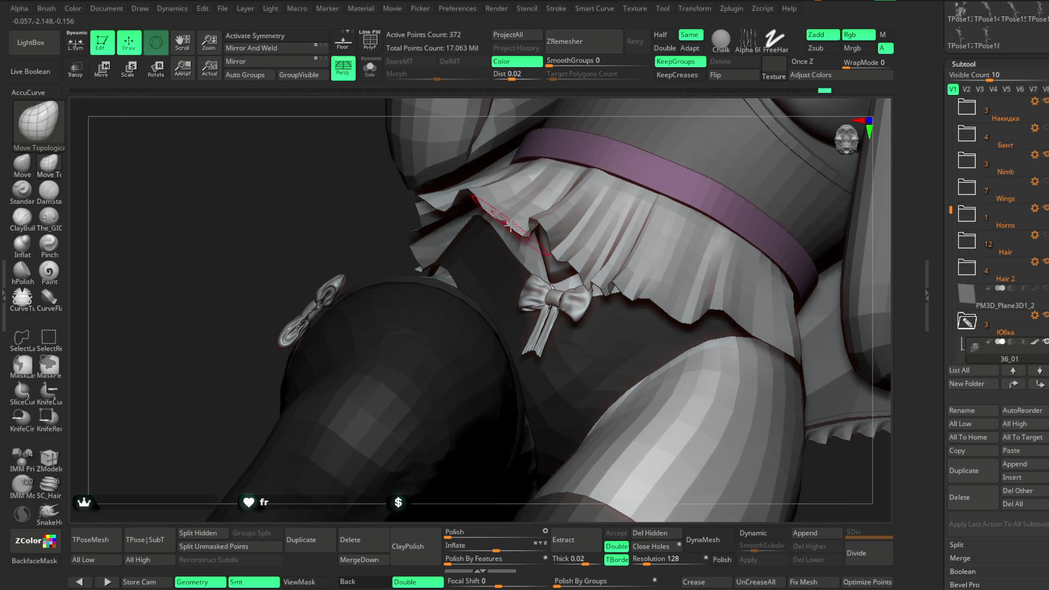
right_click_drag(371, 253, 510, 226)
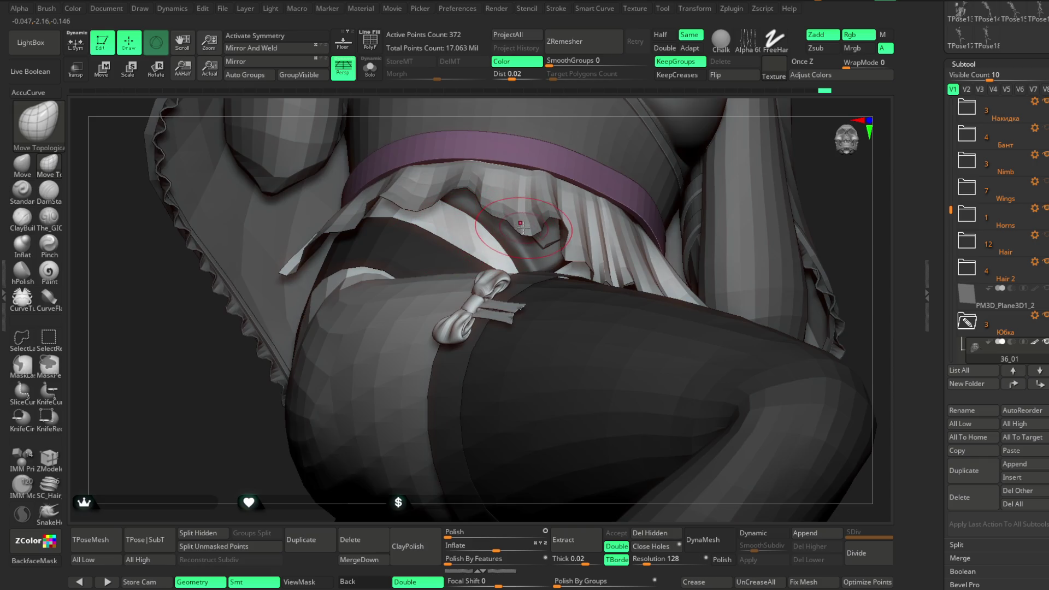
key("shift")
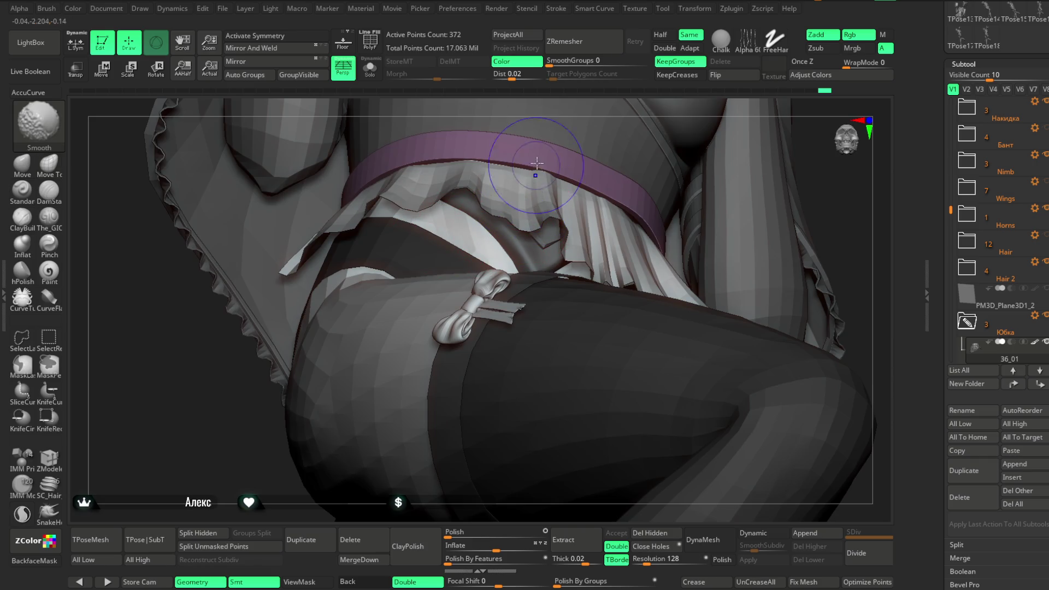
right_click_drag(537, 163, 527, 220)
mouse_move(610, 181)
right_mouse_down()
mouse_move(701, 179)
mouse_move(682, 189)
right_mouse_up()
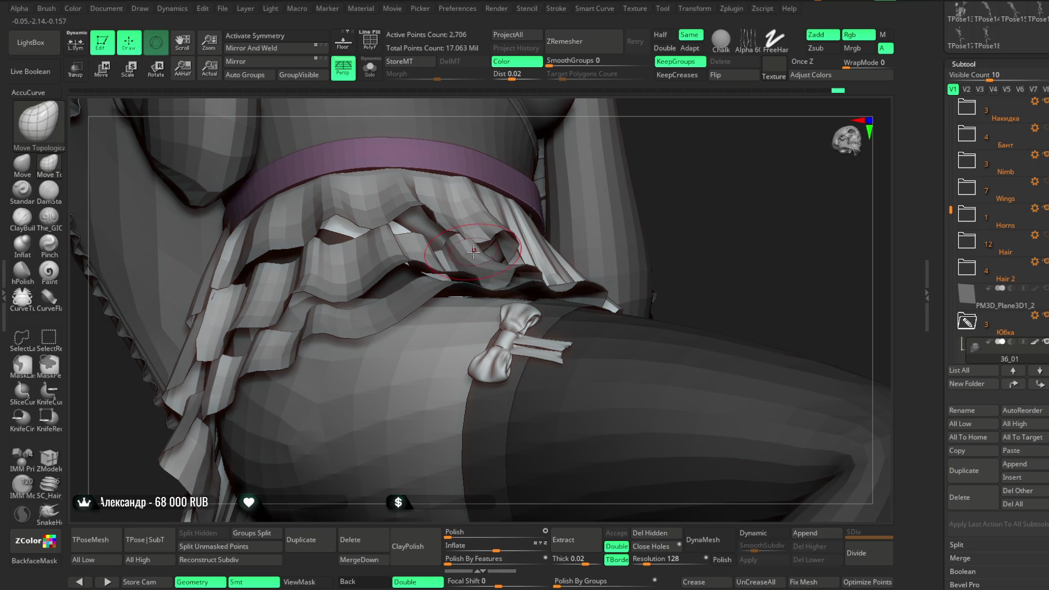
left_click(473, 250, "ctrl+shift")
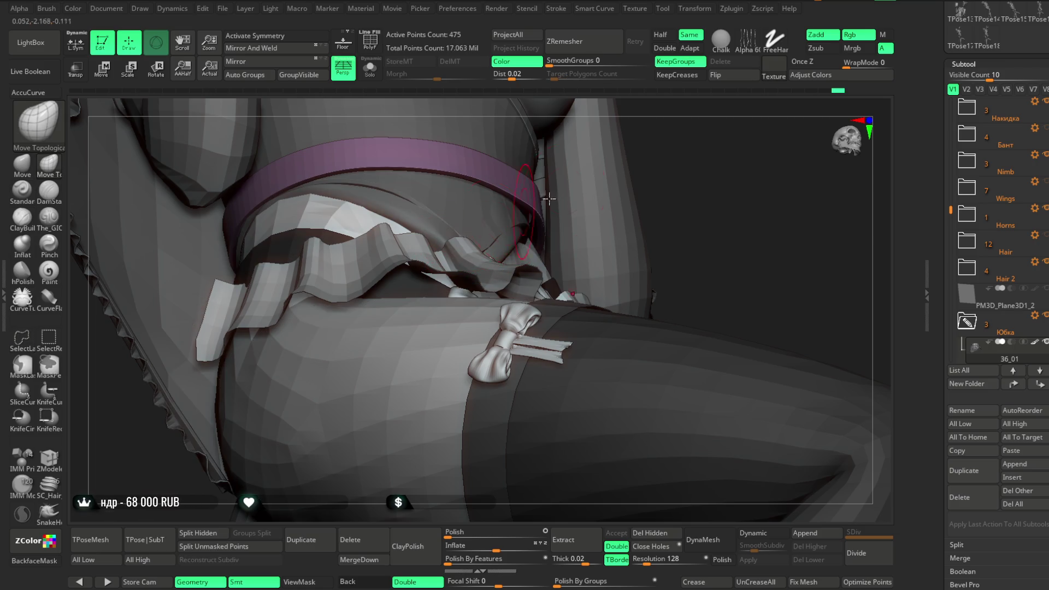
right_click_drag(549, 198, 469, 255)
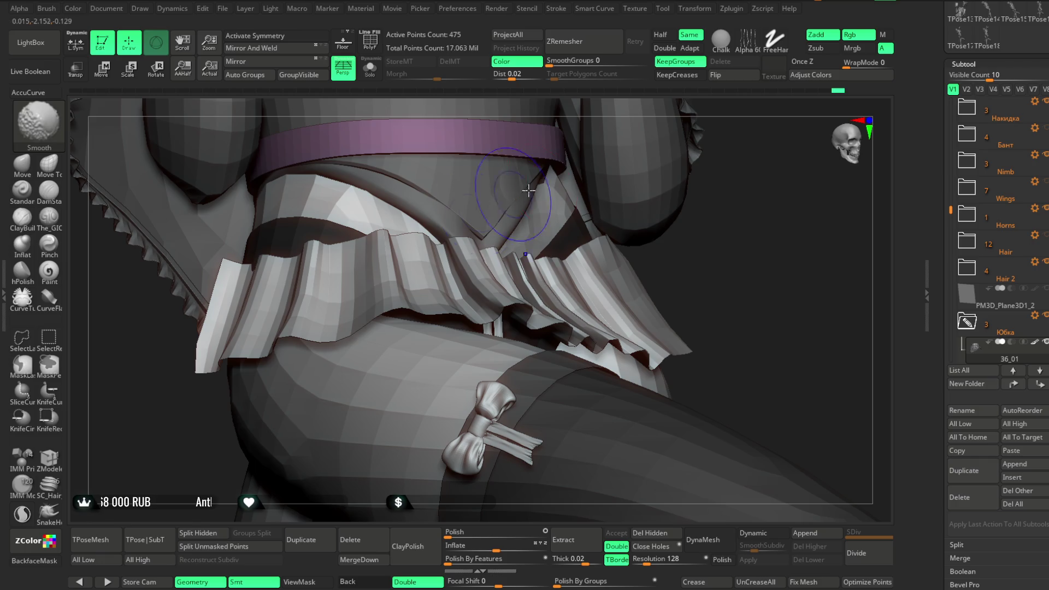
left_click(754, 170, "ctrl+shift")
mouse_move(754, 170)
right_mouse_down()
mouse_move(691, 205)
mouse_move(448, 271)
right_mouse_up()
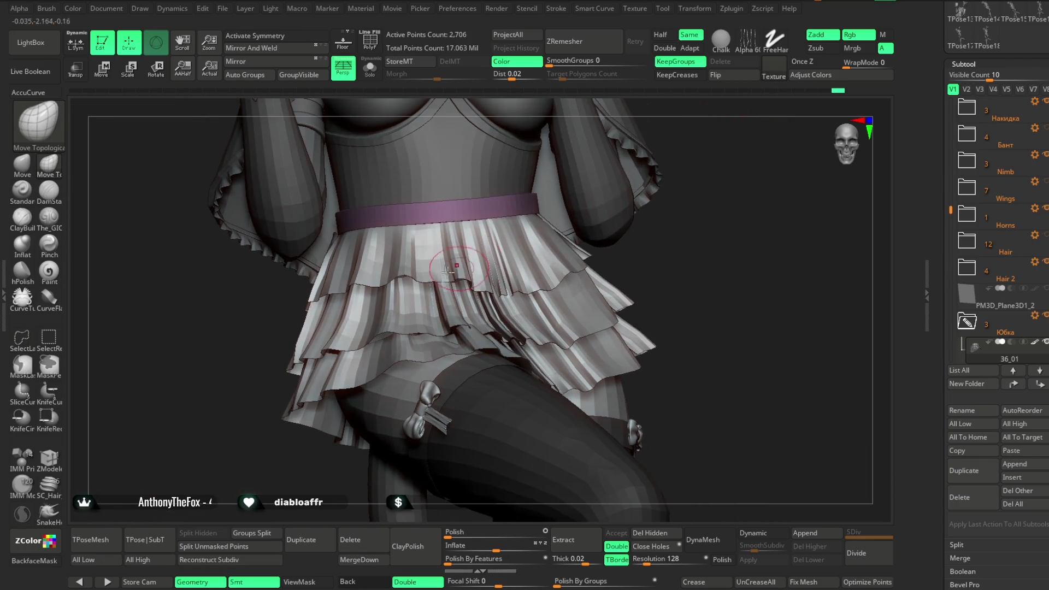
mouse_move(425, 260)
right_mouse_down()
mouse_move(697, 240)
mouse_move(425, 284)
right_mouse_up()
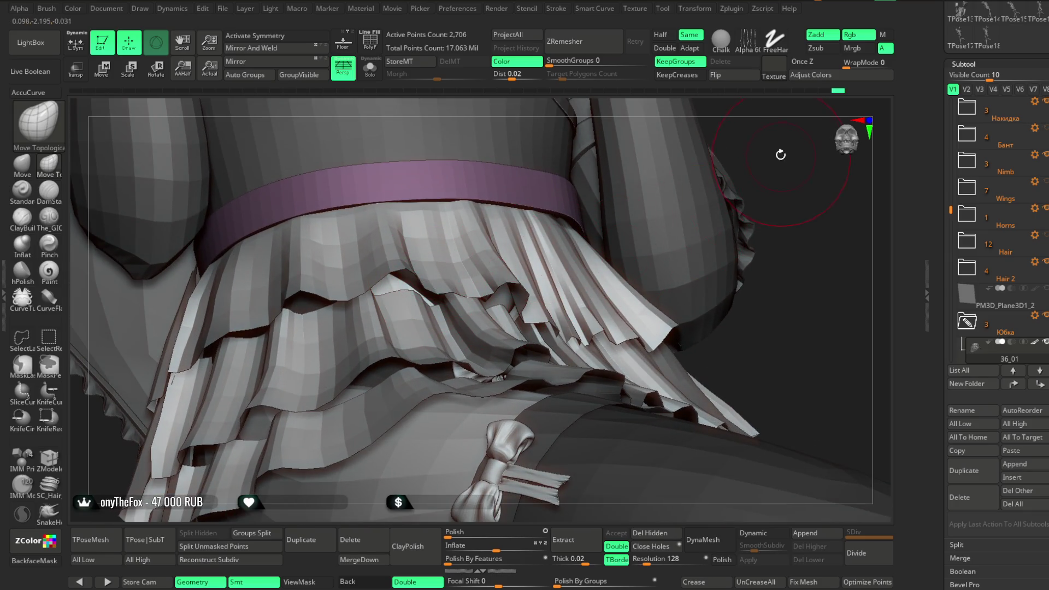
right_click_drag(780, 155, 469, 298)
right_click(469, 297)
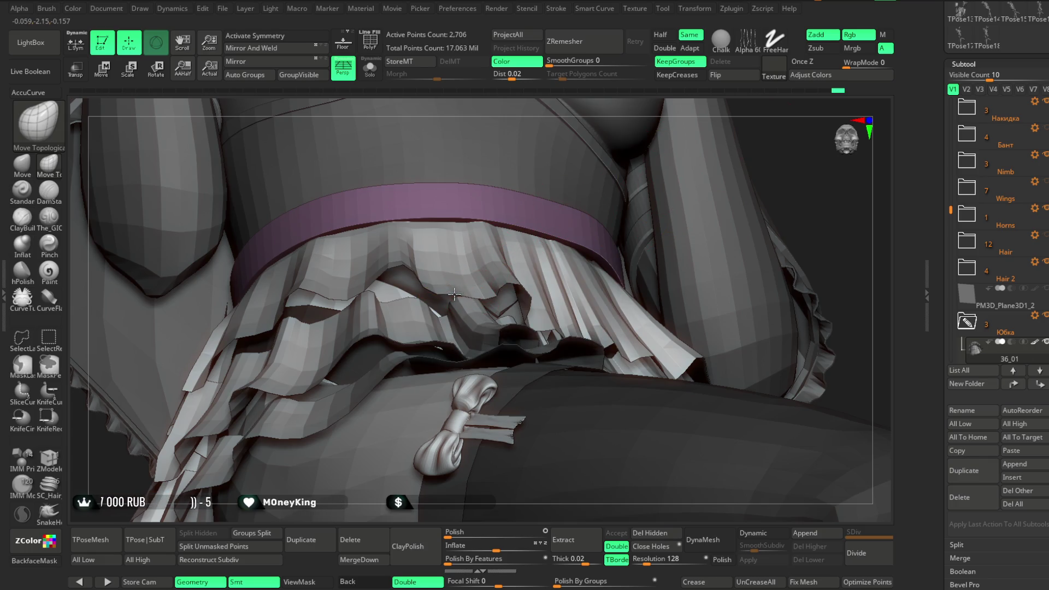
right_click(437, 291)
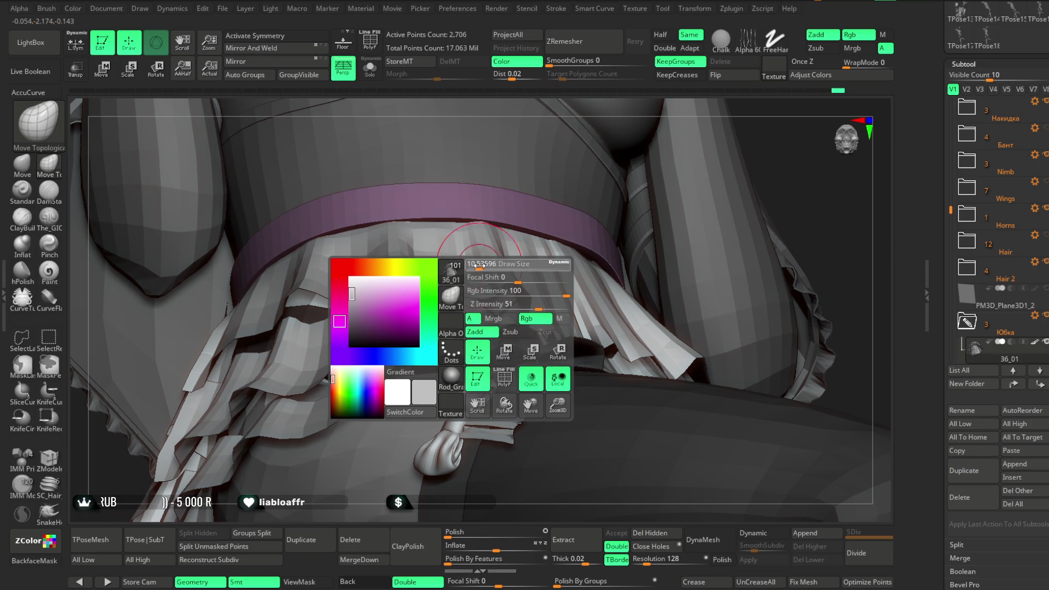
mouse_move(437, 291)
right_mouse_down()
mouse_move(534, 106)
mouse_move(464, 245)
right_mouse_up()
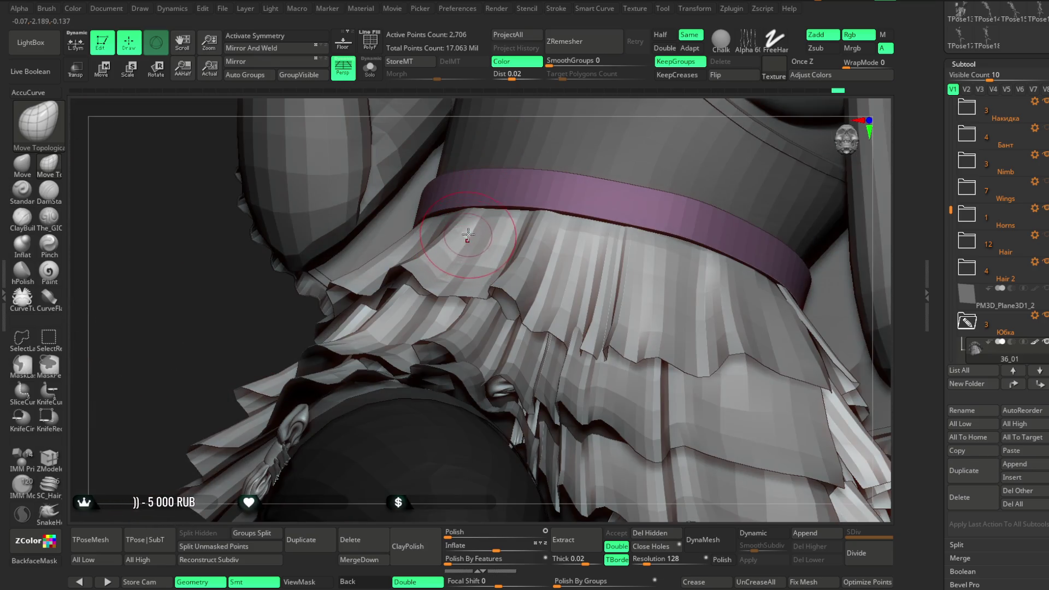
right_click_drag(567, 114, 441, 242)
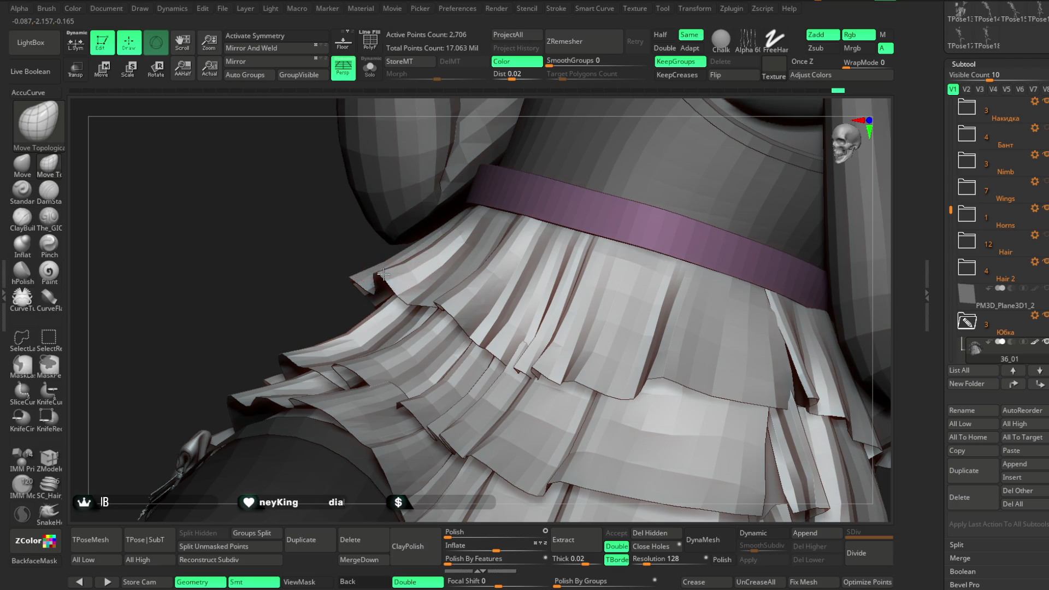
Step: Orbit from a low frontal view to a side-on view of the skirt's overlapping ruffle tiers
left_click_drag(303, 311, 397, 301)
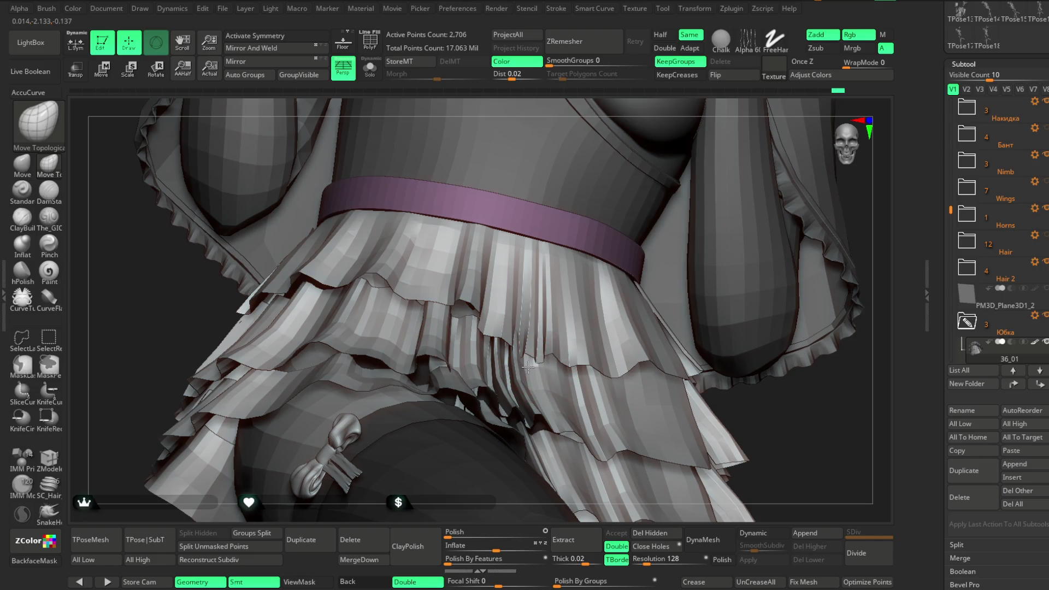
left_click_drag(702, 370, 725, 352)
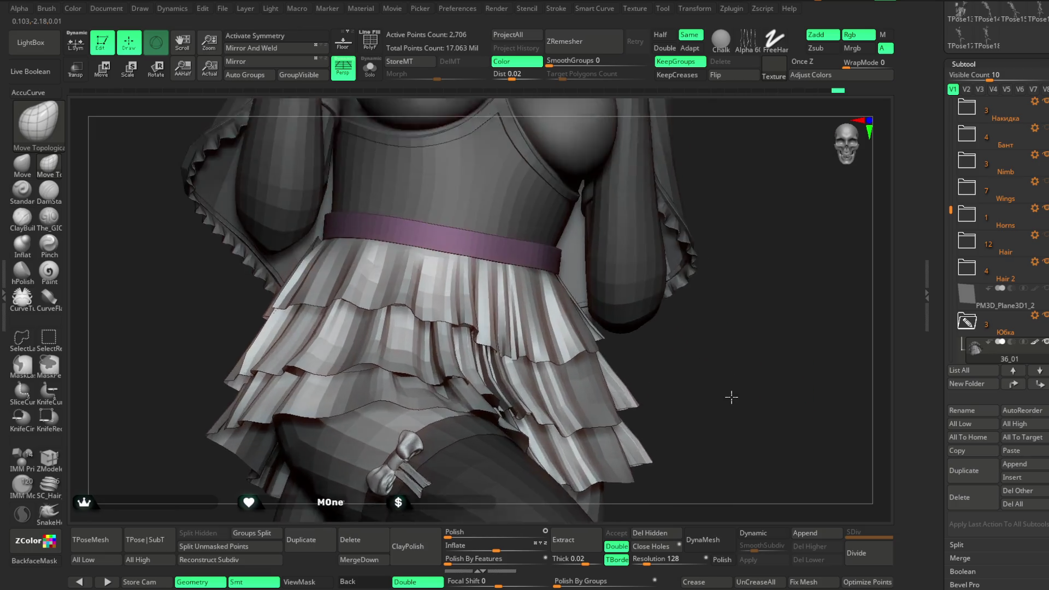
key("space")
mouse_move(725, 351)
left_mouse_down()
mouse_move(663, 315)
mouse_move(665, 301)
left_mouse_up()
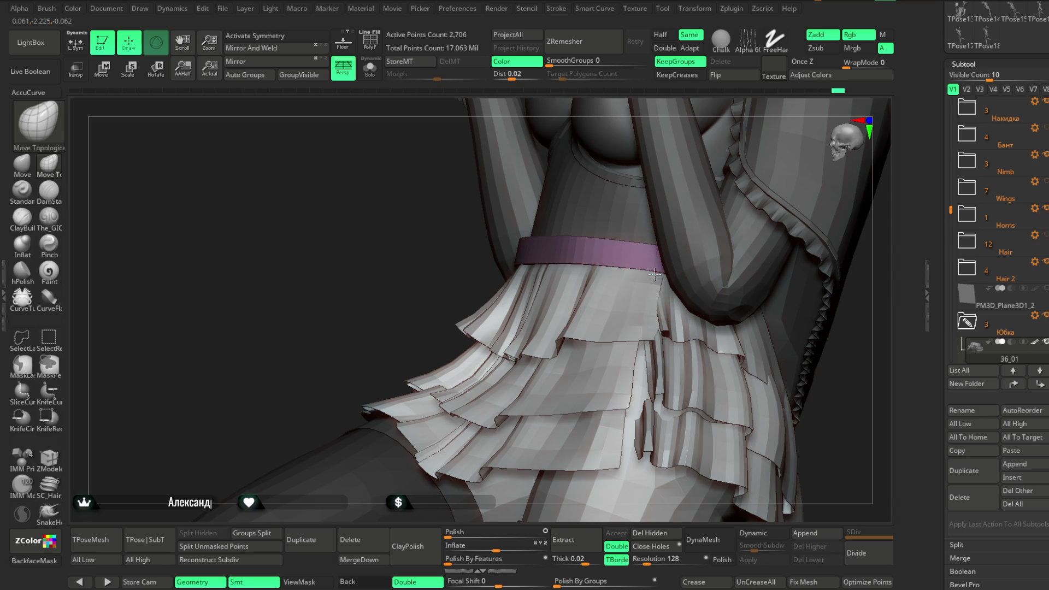
mouse_move(661, 320)
left_mouse_down()
mouse_move(807, 339)
mouse_move(710, 350)
left_mouse_up()
right_click(710, 350)
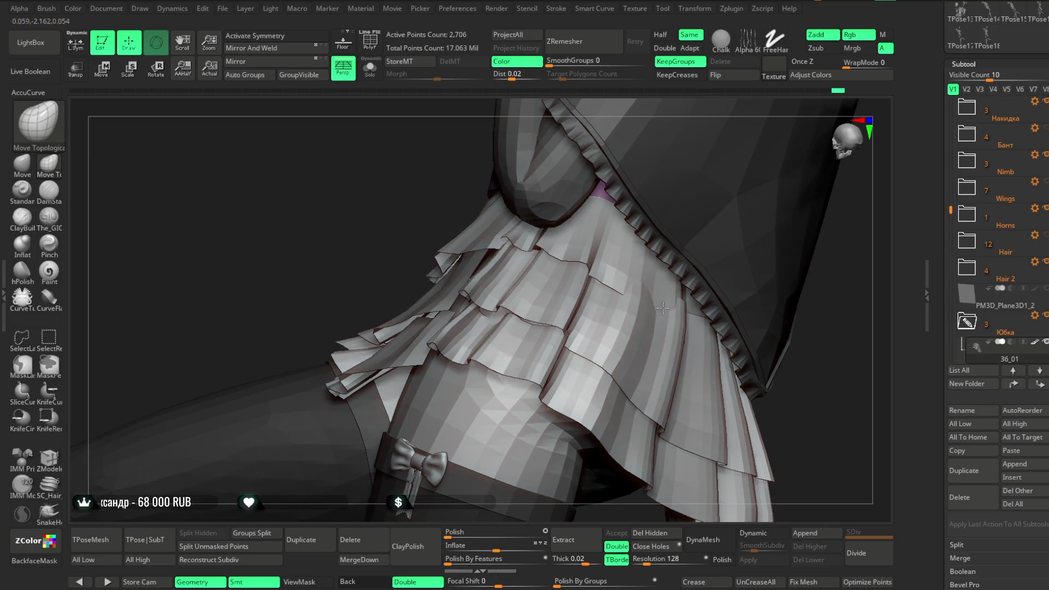
left_click_drag(845, 304, 792, 309)
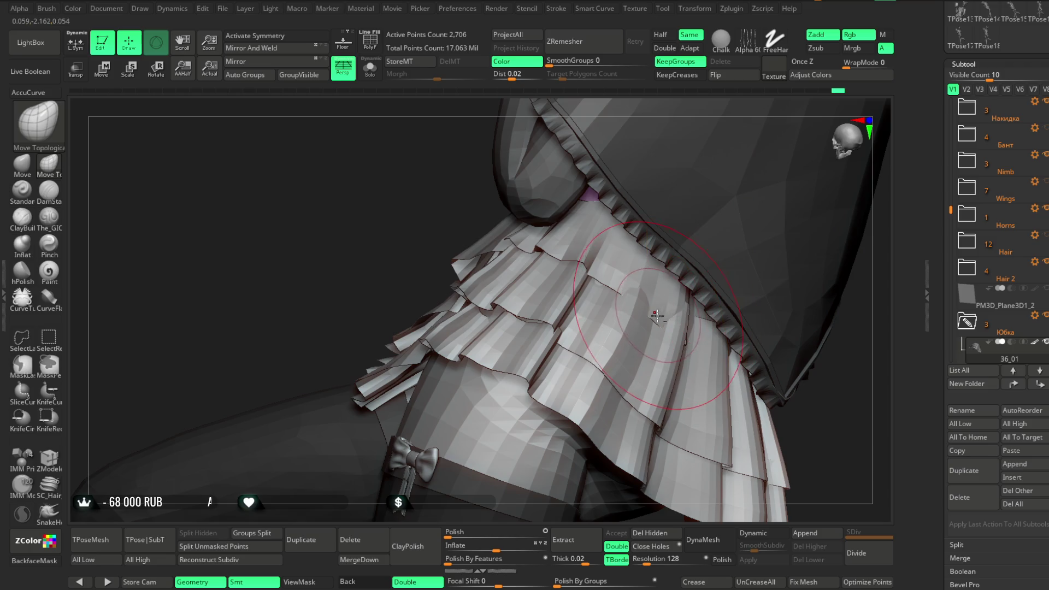
mouse_move(659, 315)
left_mouse_down()
mouse_move(744, 295)
mouse_move(724, 344)
left_mouse_up()
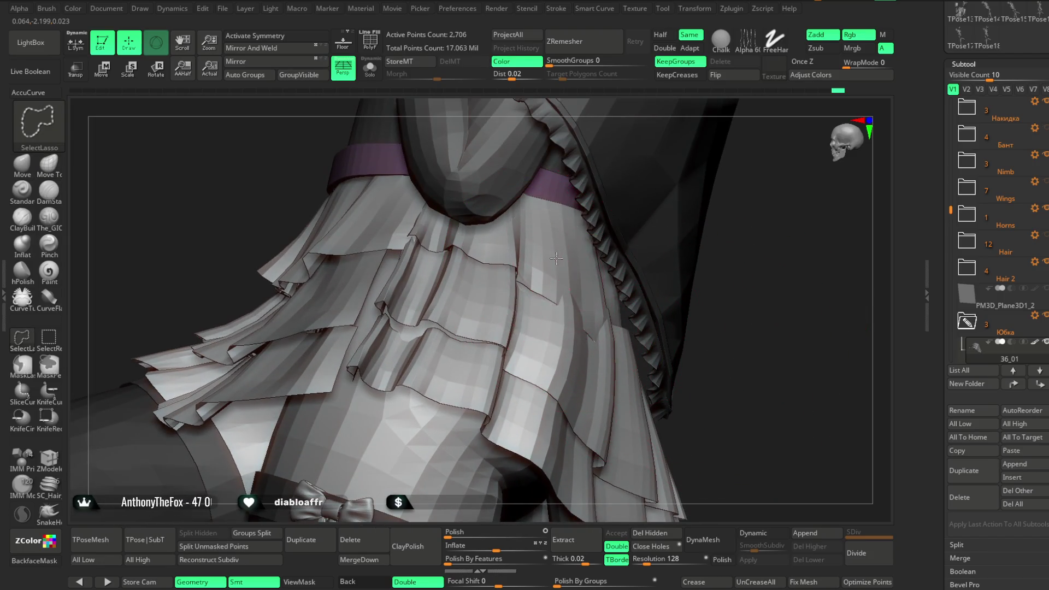
Step: Hide most of the skirt so one tier remains, then frame the full figure
left_click(679, 287, "ctrl+shift")
key("space")
mouse_move(738, 255)
left_mouse_down()
mouse_move(595, 301)
mouse_move(703, 250)
mouse_move(563, 285)
left_mouse_up()
key("space")
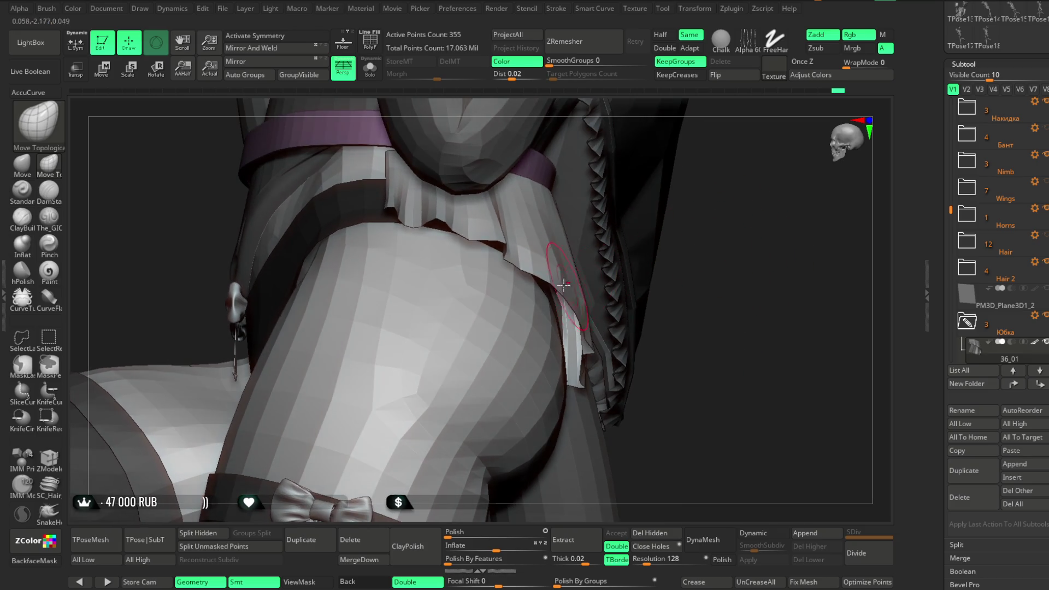
mouse_move(695, 285)
left_mouse_down()
mouse_move(691, 244)
mouse_move(538, 294)
left_mouse_up()
left_click_drag(632, 281, 545, 314)
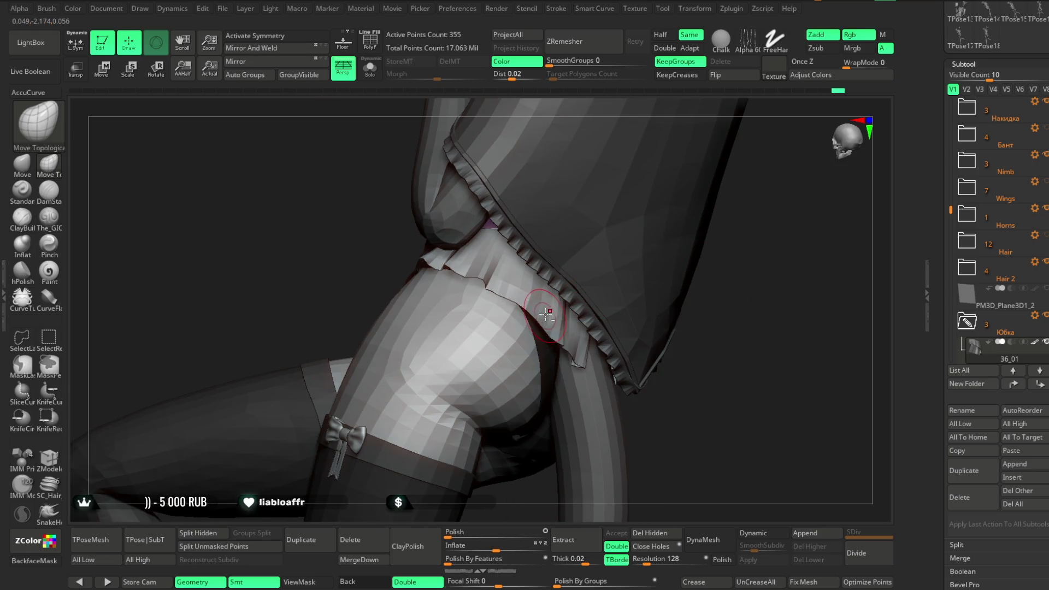
key("f")
mouse_move(709, 250)
left_mouse_down()
mouse_move(700, 260)
mouse_move(605, 241)
mouse_move(670, 295)
mouse_move(637, 293)
mouse_move(693, 324)
mouse_move(667, 277)
mouse_move(697, 323)
left_mouse_up()
Step: Lasso-hide the lower skirt tiers, keeping the top ruffle, and check it against the thigh
key("ctrl+shift")
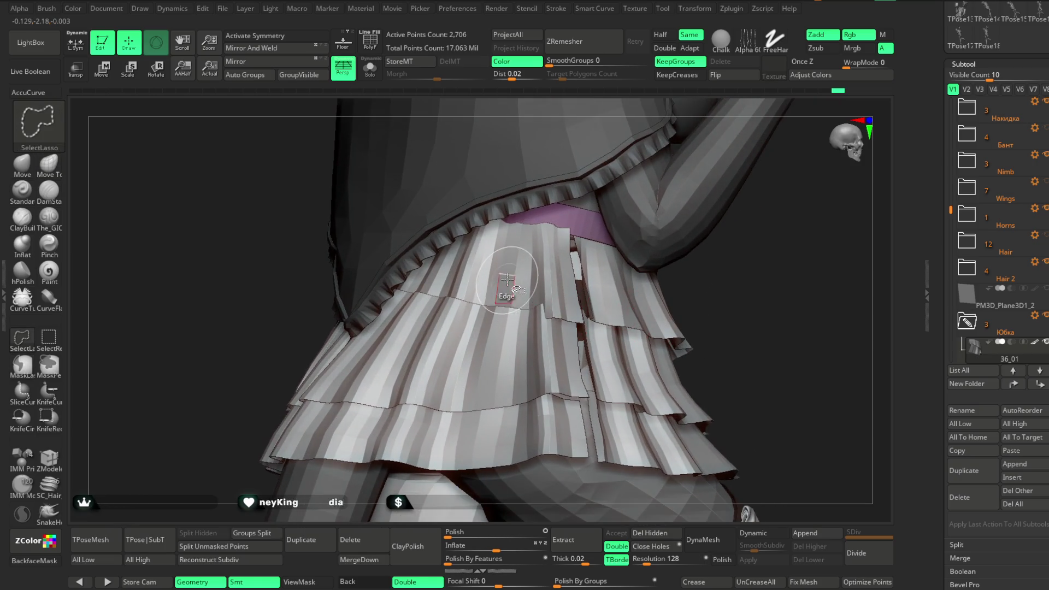
left_click(508, 278, "ctrl+shift")
left_click_drag(711, 283, 644, 293)
key("space")
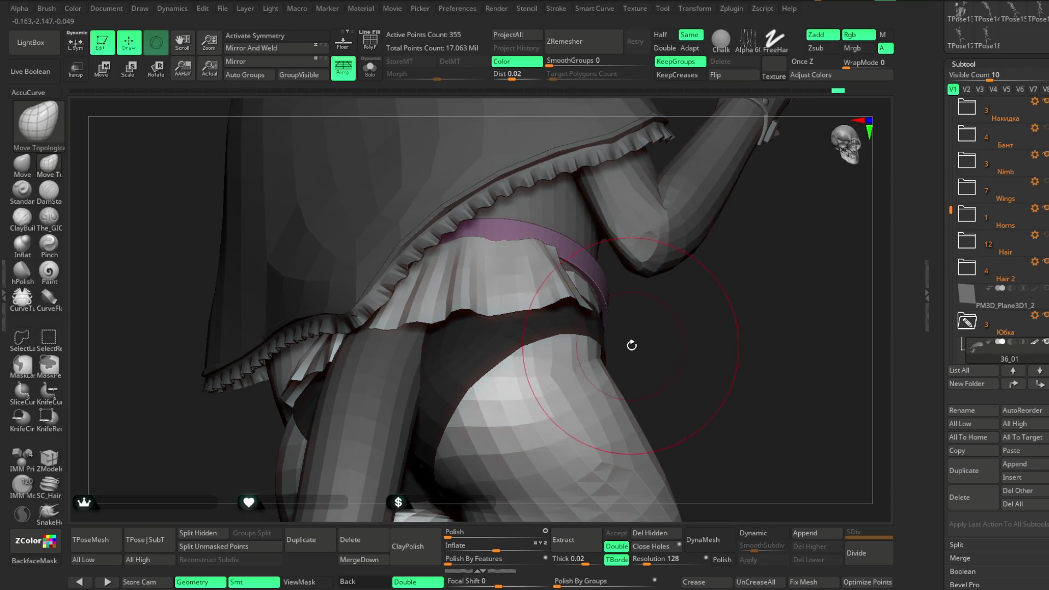
left_click_drag(627, 346, 483, 246)
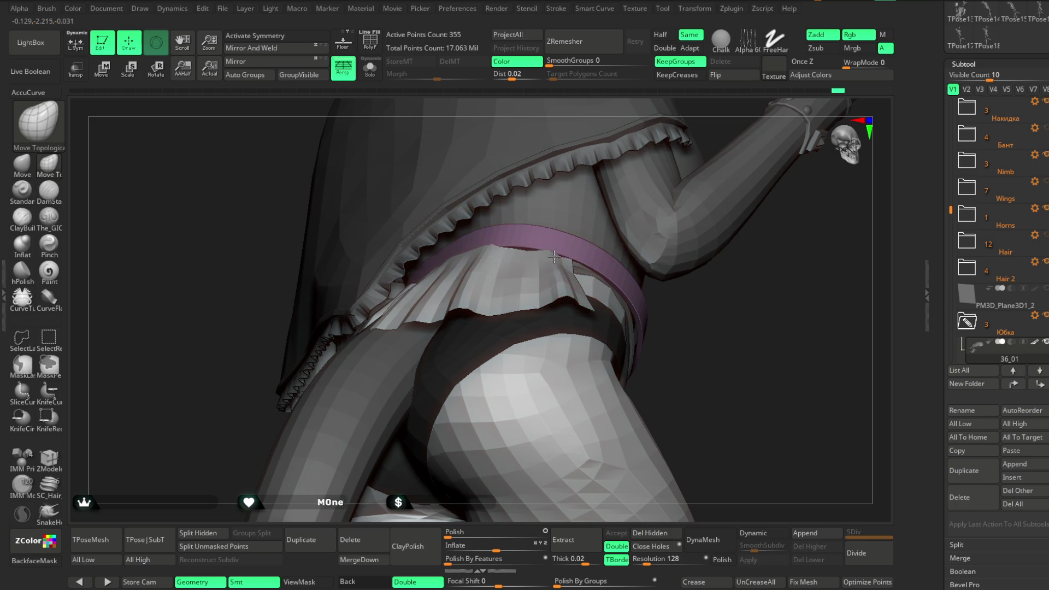
key("space")
mouse_move(702, 328)
left_mouse_down()
mouse_move(573, 259)
mouse_move(529, 251)
left_mouse_up()
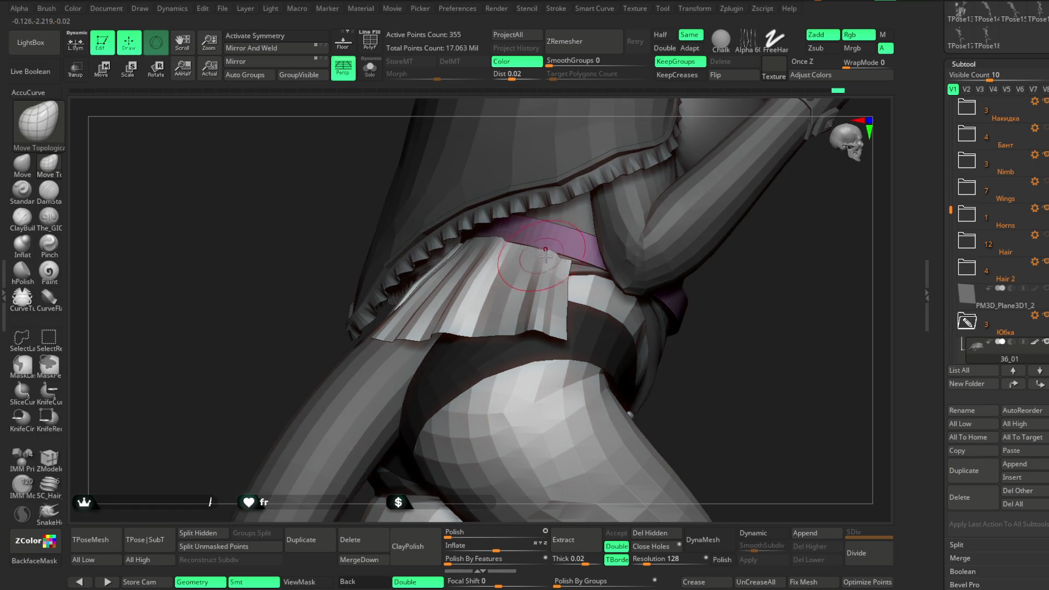
key("space")
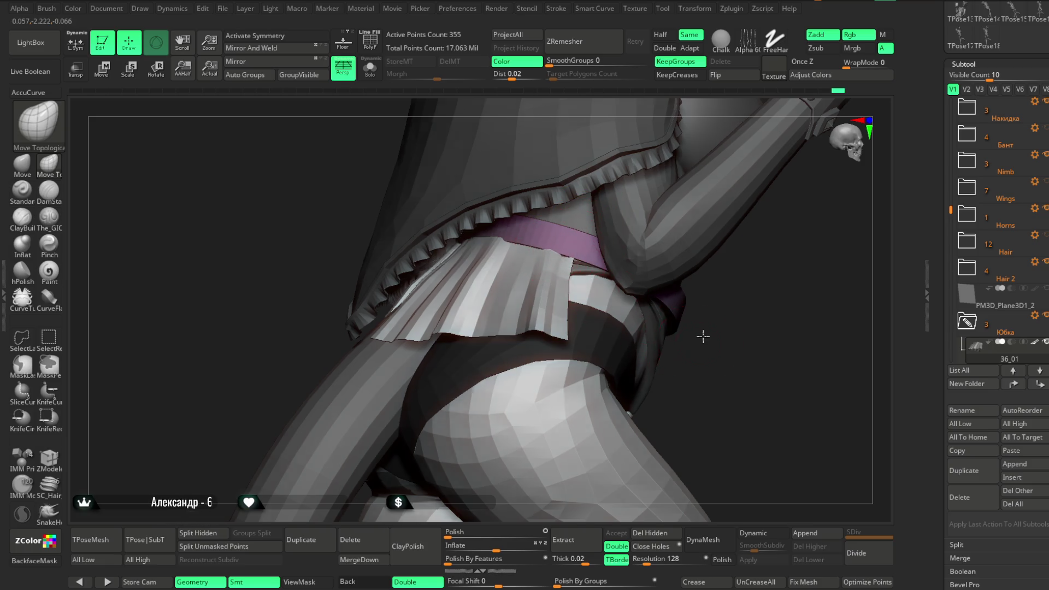
left_click_drag(703, 335, 645, 305)
key("space")
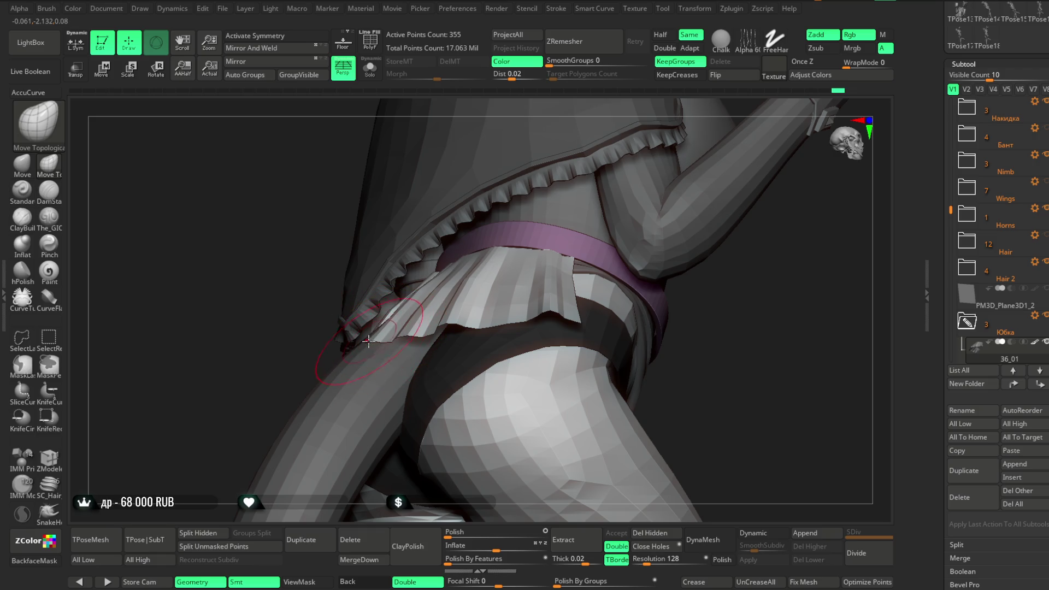
left_click_drag(284, 386, 409, 308)
key("space")
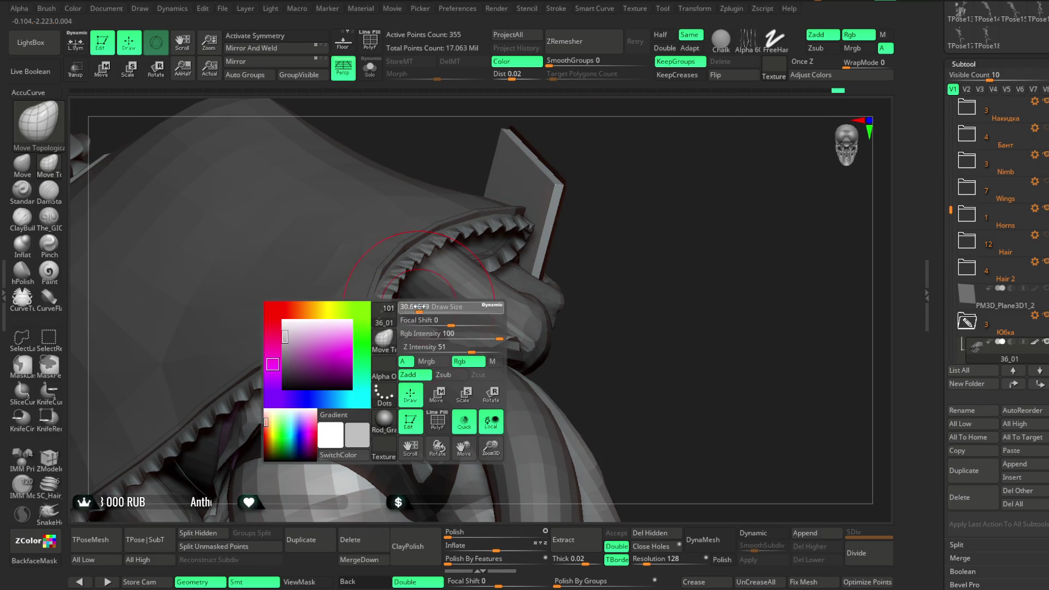
Step: Turn on Solo to isolate the skirt subtool and orbit around its pleated surface
left_click_drag(608, 237, 546, 236)
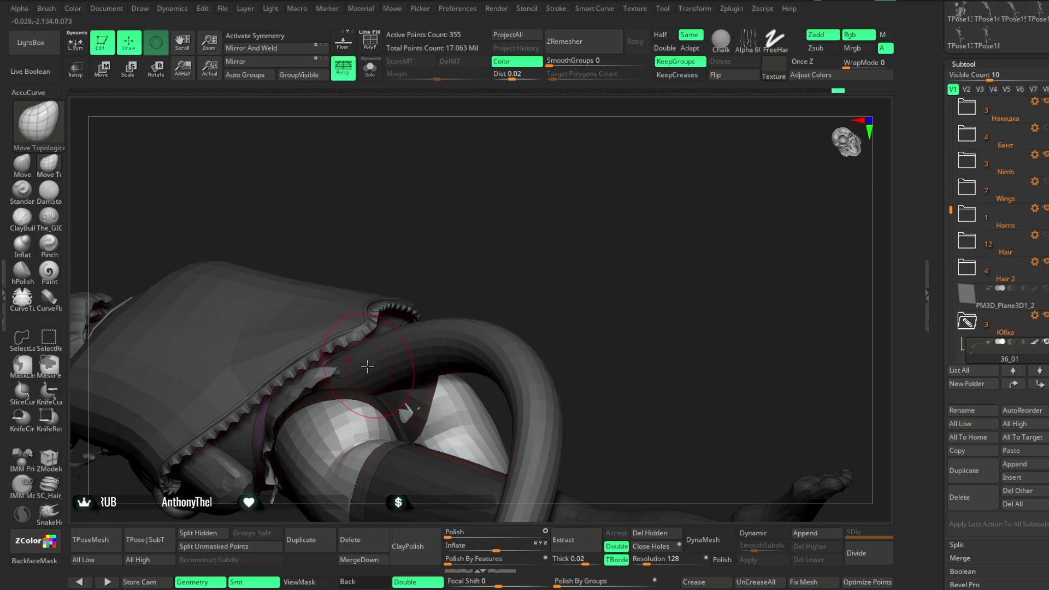
left_click(370, 69)
mouse_move(483, 188)
left_mouse_down()
mouse_move(417, 248)
mouse_move(351, 358)
left_mouse_up()
key("space")
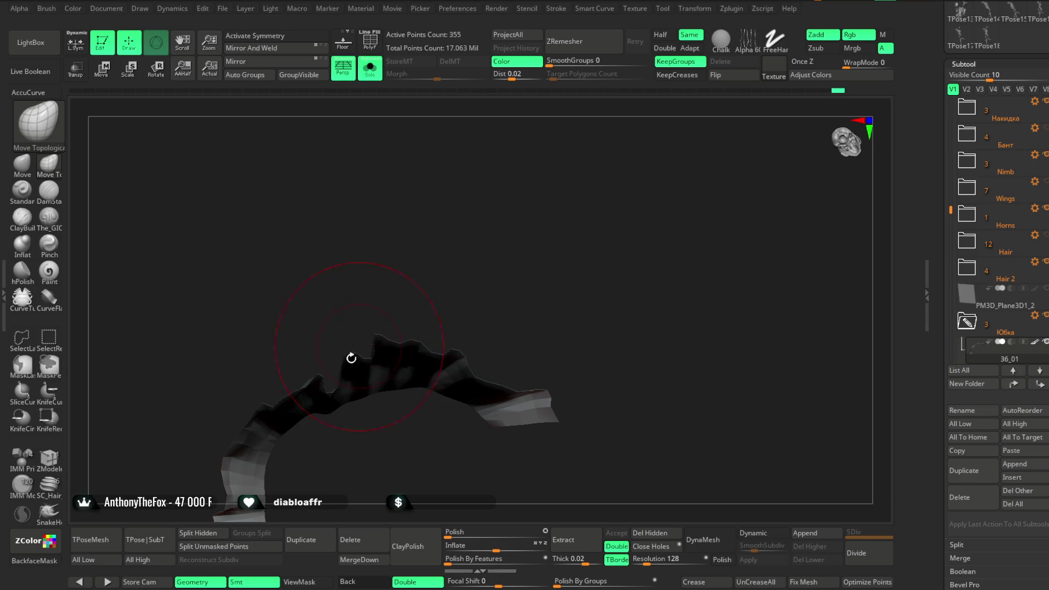
mouse_move(370, 286)
left_mouse_down()
mouse_move(411, 372)
mouse_move(268, 360)
left_mouse_up()
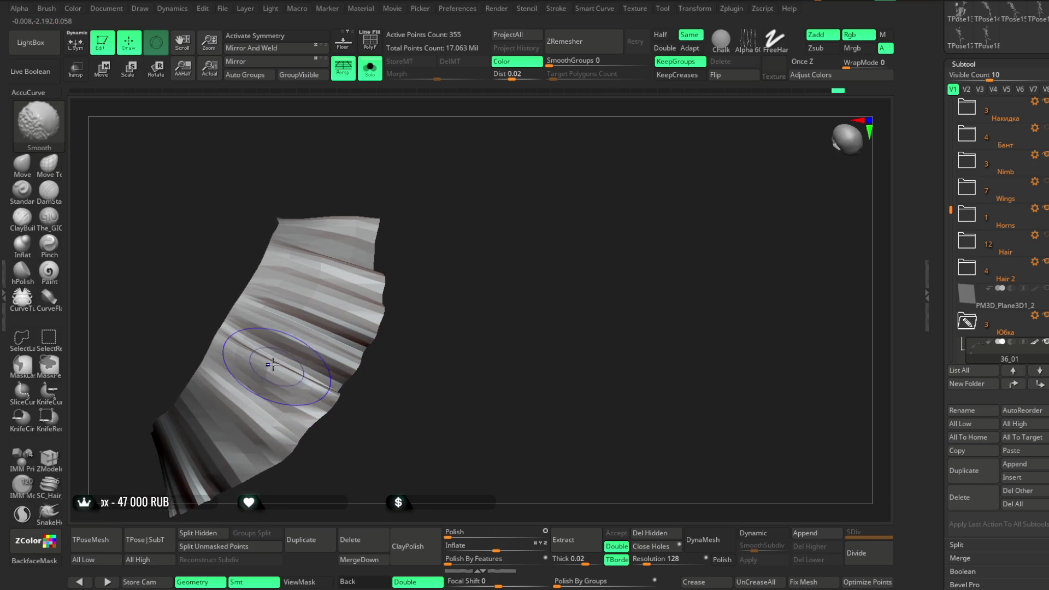
mouse_move(346, 422)
left_mouse_down()
mouse_move(348, 370)
mouse_move(361, 357)
mouse_move(330, 343)
mouse_move(360, 334)
mouse_move(281, 341)
mouse_move(304, 325)
mouse_move(282, 342)
left_mouse_up()
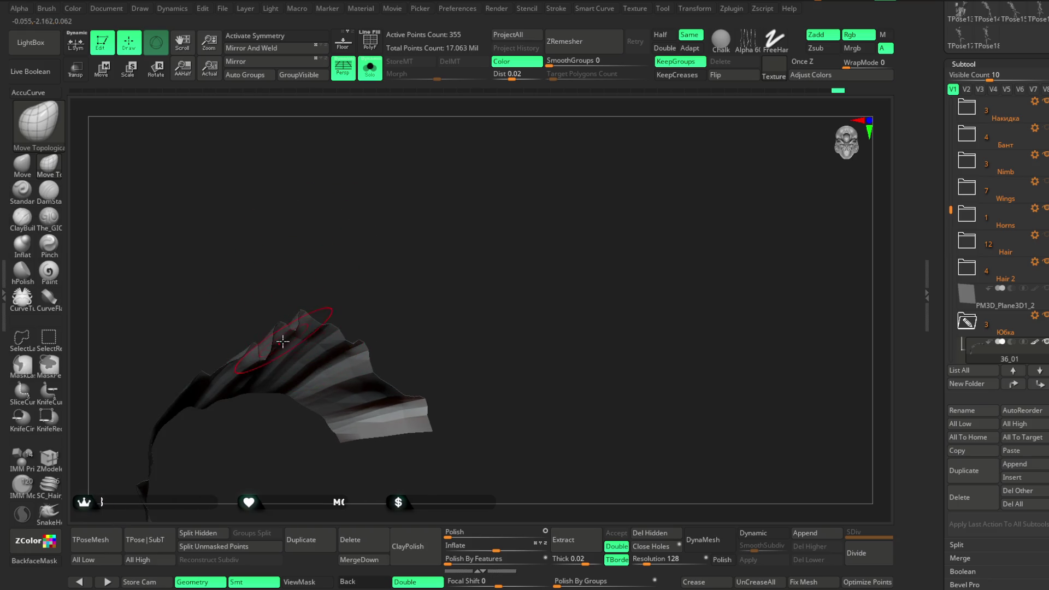
Step: Zoom in on the skirt mesh and show its polygroup colours with wireframe
mouse_move(371, 278)
left_mouse_down()
mouse_move(480, 234)
mouse_move(538, 252)
mouse_move(522, 231)
mouse_move(519, 258)
mouse_move(445, 281)
left_mouse_up()
key("space")
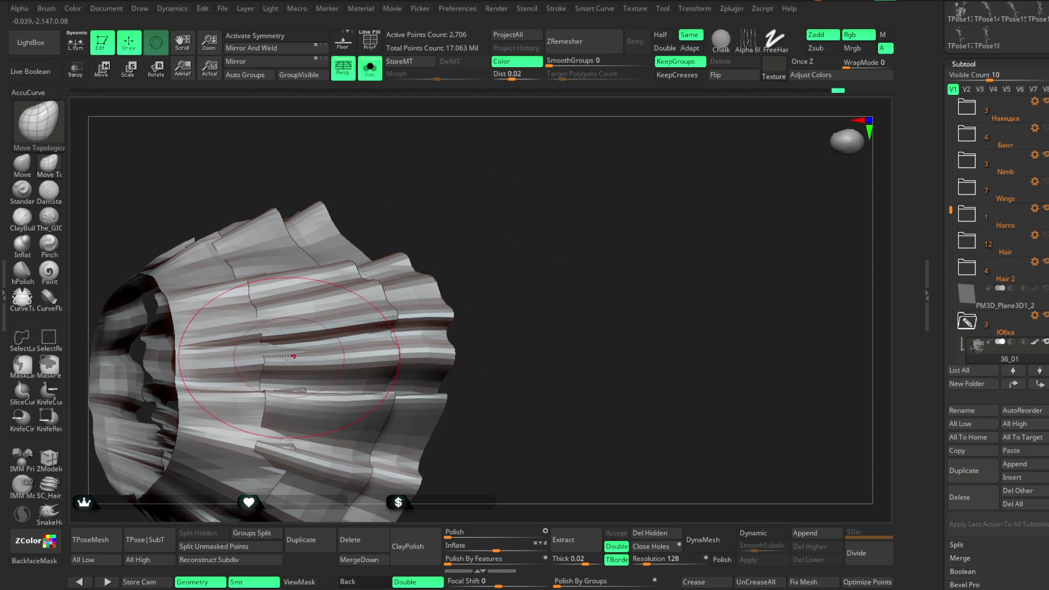
left_click(370, 41)
Step: Turn the wireframe off, keeping polygroup colours, and zoom in on the skirt tiers
left_click(370, 41)
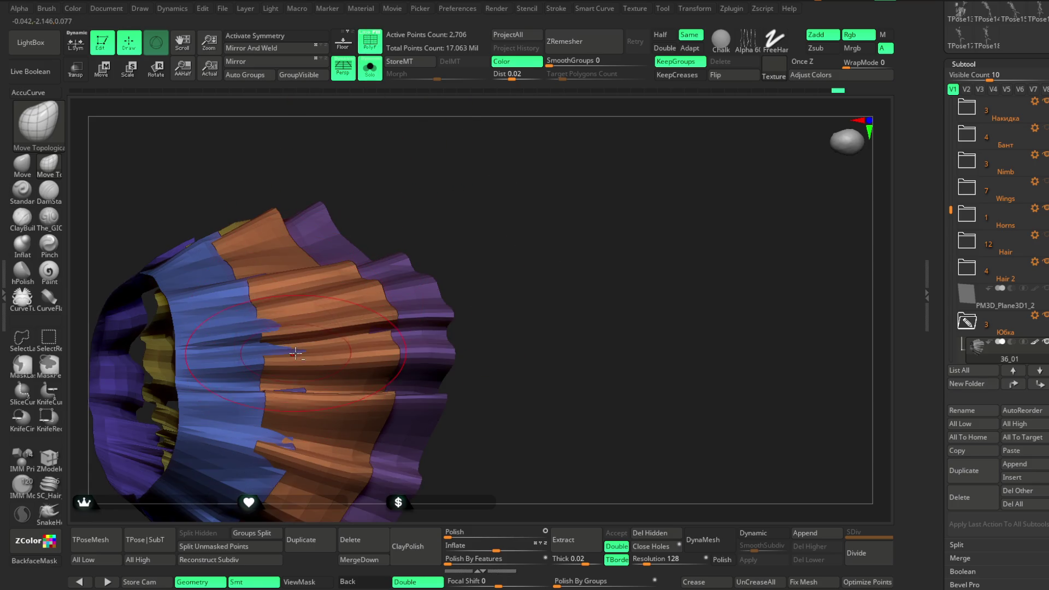
left_click_drag(435, 200, 430, 222)
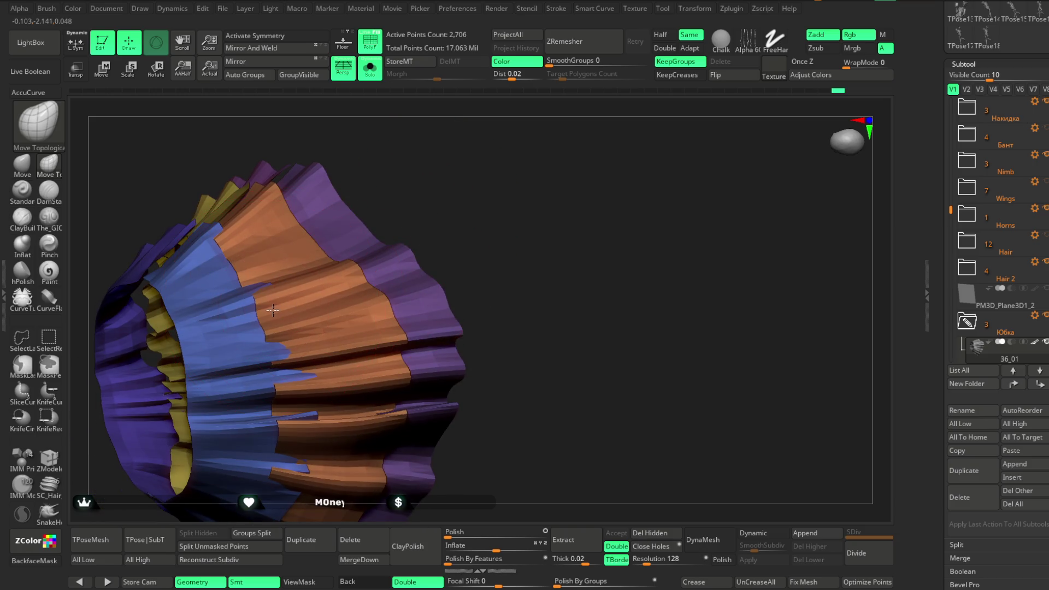
mouse_move(404, 175)
left_mouse_down()
mouse_move(454, 207)
mouse_move(406, 256)
mouse_move(467, 393)
left_mouse_up()
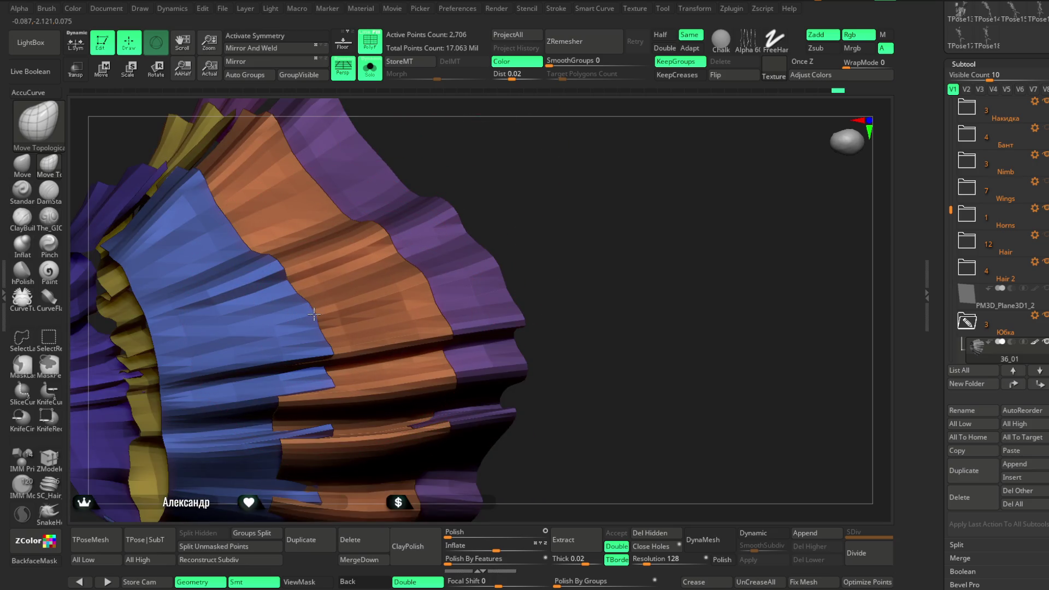
left_click_drag(499, 164, 326, 346)
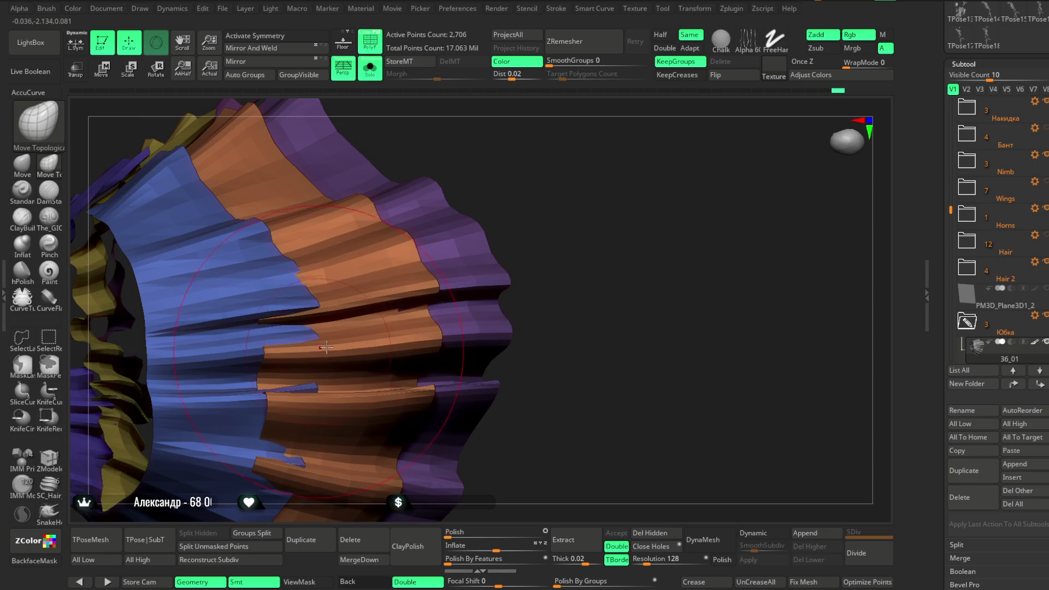
left_click_drag(536, 213, 342, 358)
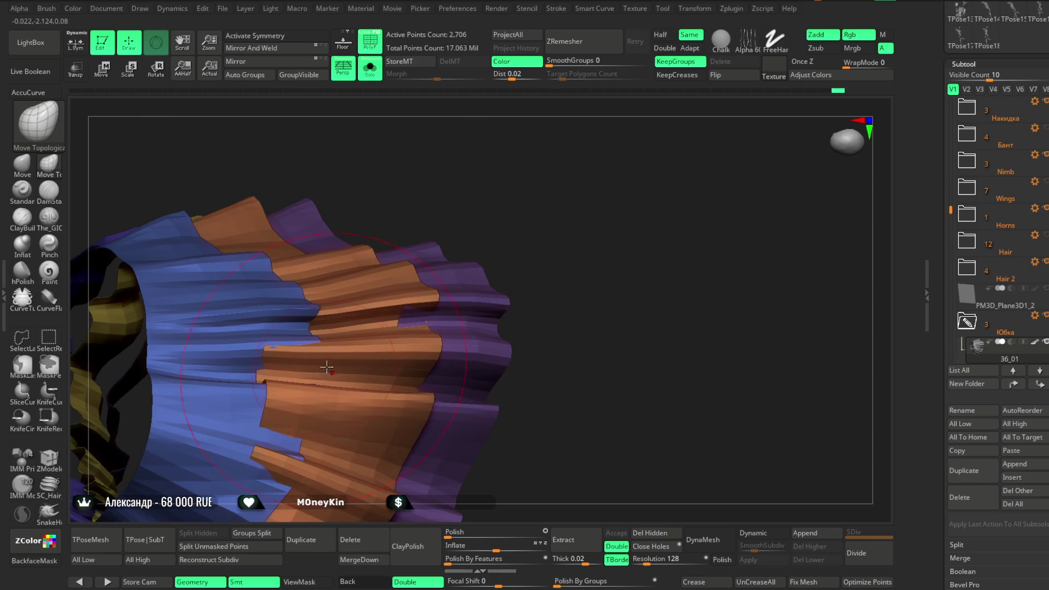
left_click_drag(505, 210, 493, 195)
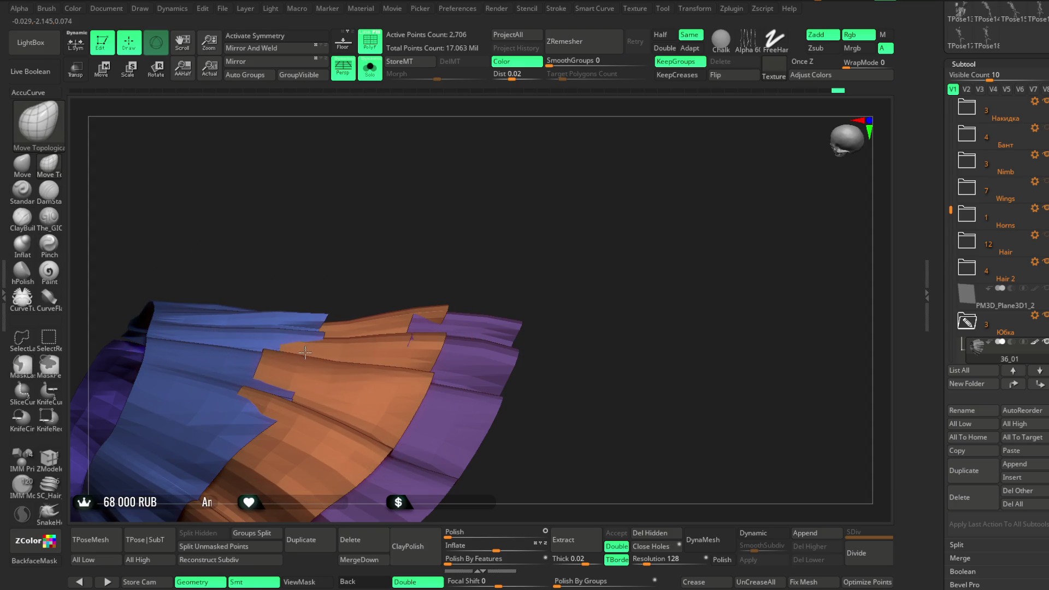
left_click_drag(415, 213, 222, 253)
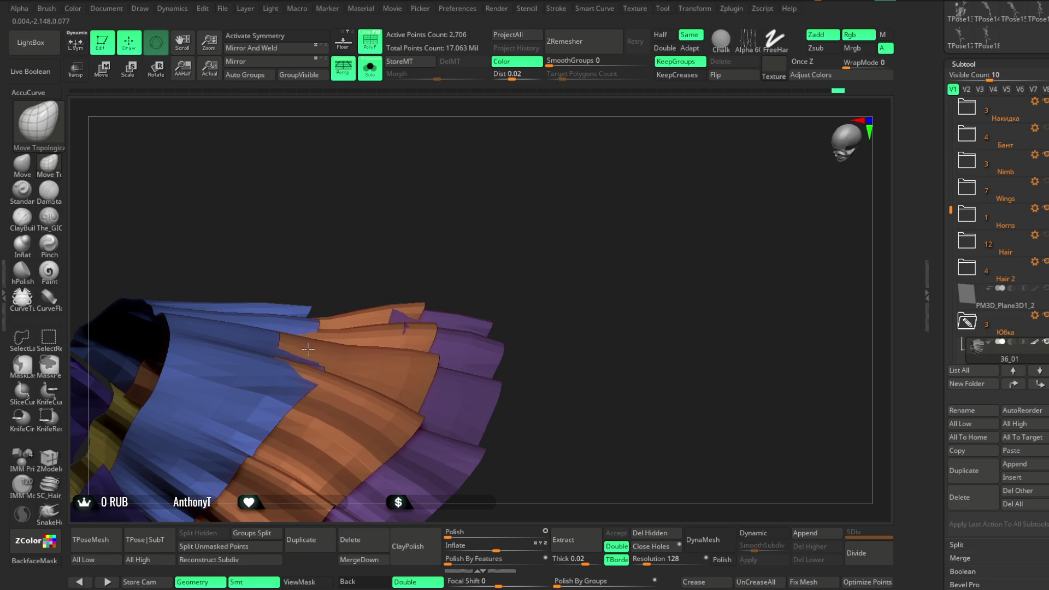
Step: Inspect the blue top tier and the orange, yellow and purple tiers from all sides
key("space")
mouse_move(382, 218)
left_mouse_down()
mouse_move(414, 258)
mouse_move(448, 233)
left_mouse_up()
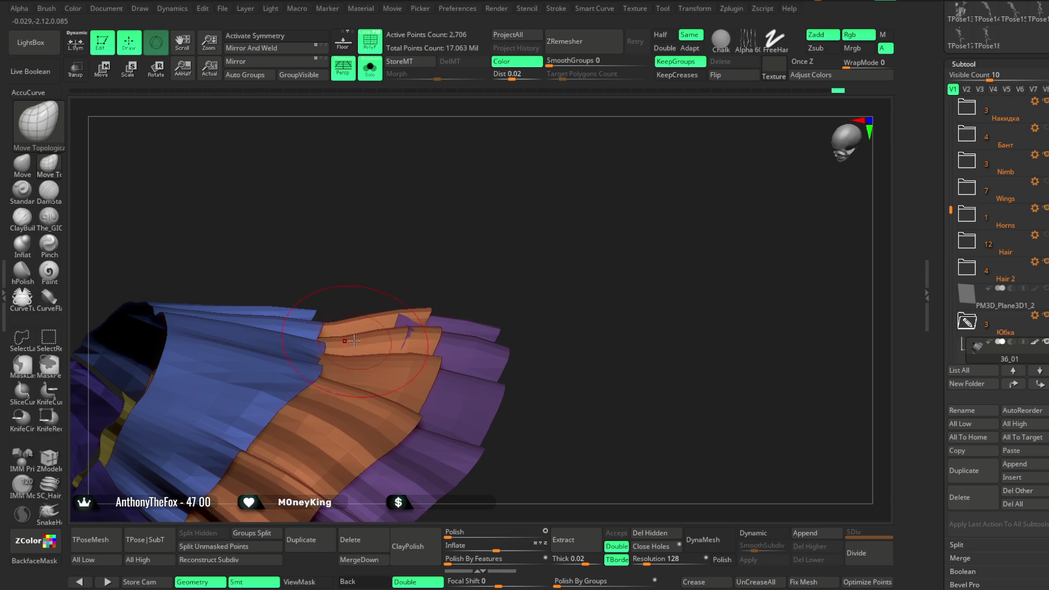
right_click_drag(371, 310, 357, 320)
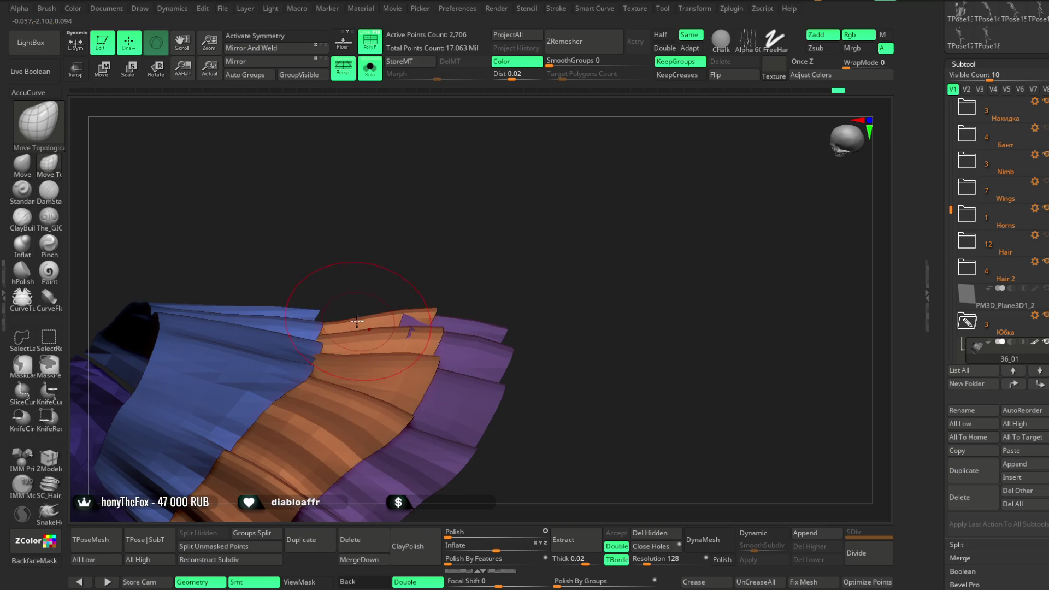
mouse_move(483, 282)
right_mouse_down()
mouse_move(464, 224)
mouse_move(424, 276)
right_mouse_up()
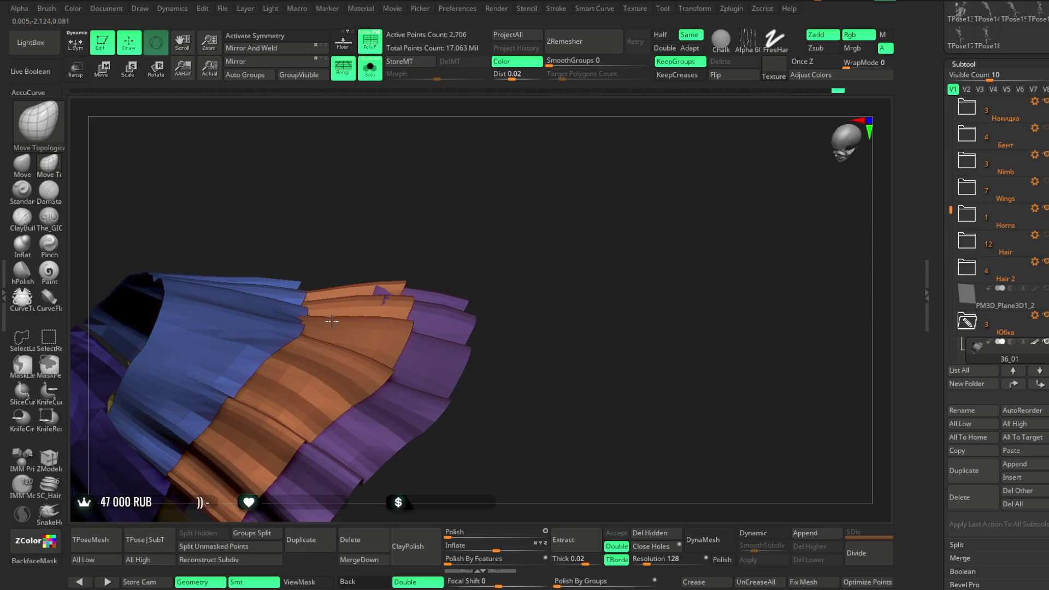
right_click_drag(468, 225, 375, 230)
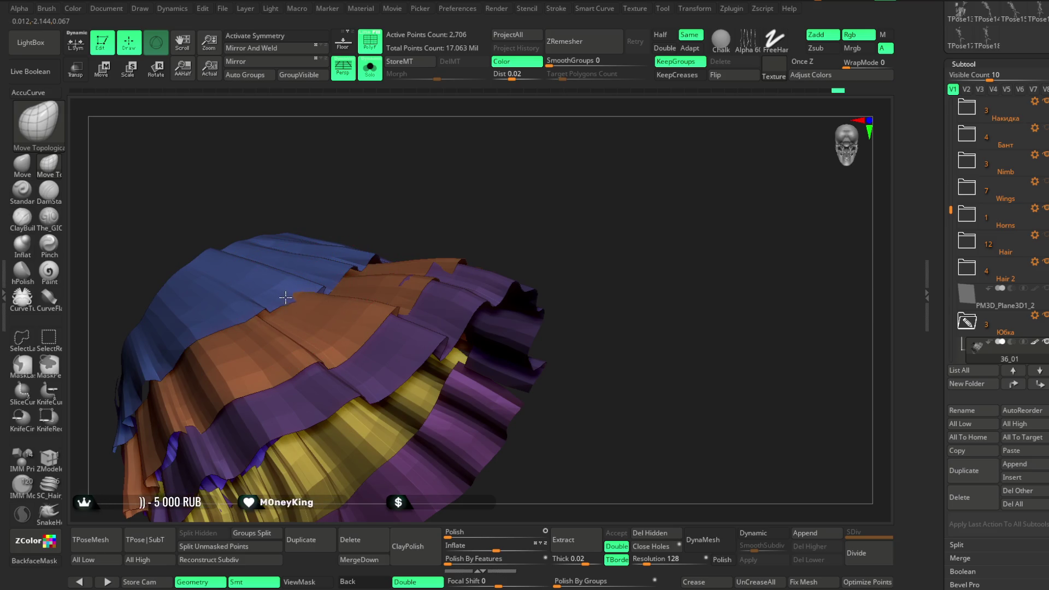
mouse_move(286, 302)
right_mouse_down()
mouse_move(320, 284)
mouse_move(325, 320)
right_mouse_up()
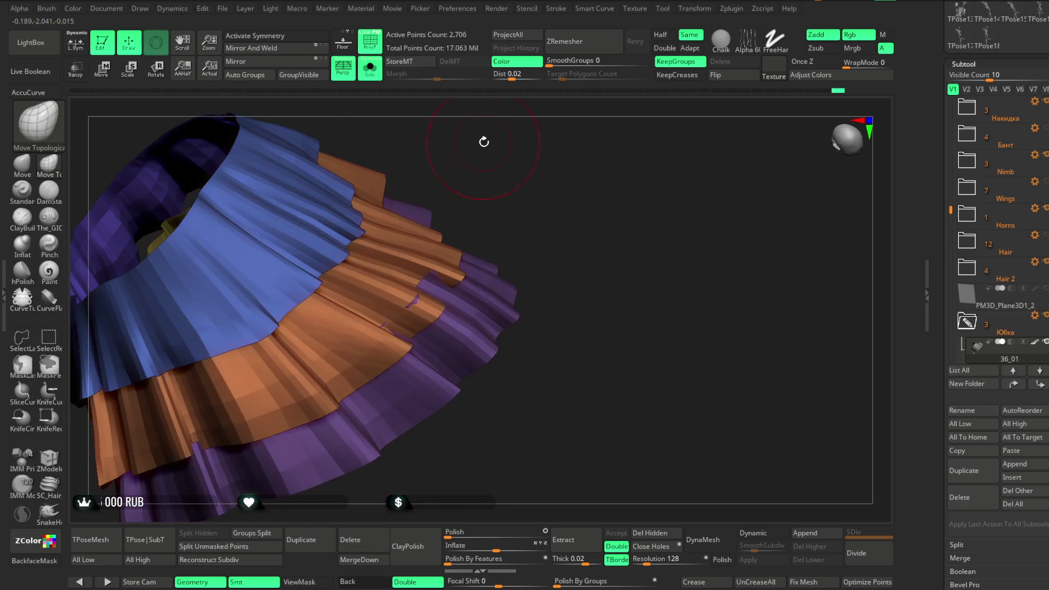
mouse_move(470, 152)
left_mouse_down()
mouse_move(489, 155)
mouse_move(470, 159)
left_mouse_up()
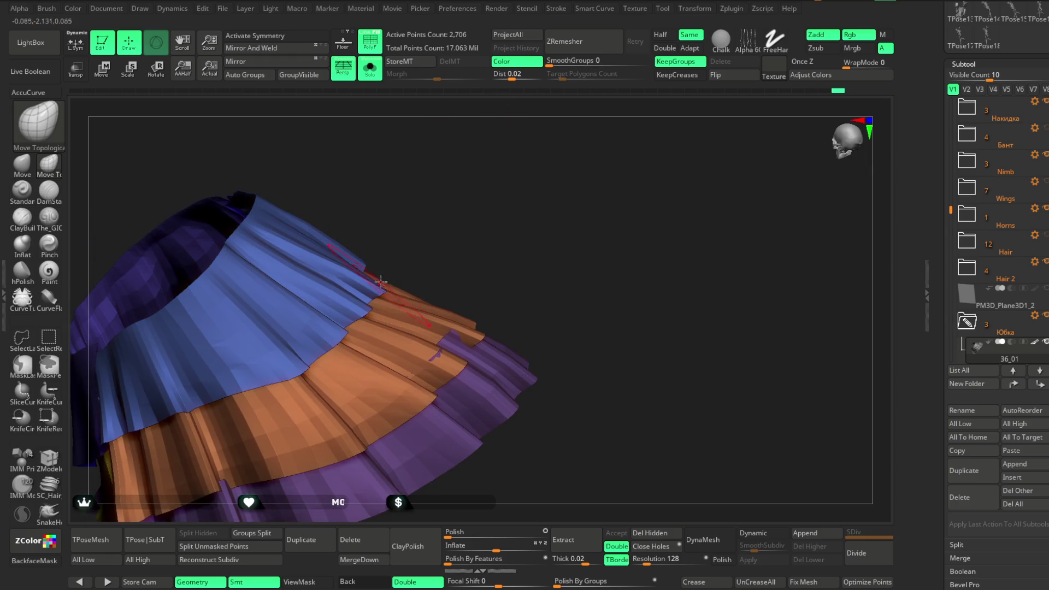
mouse_move(421, 195)
left_mouse_down()
mouse_move(454, 195)
mouse_move(400, 281)
left_mouse_up()
mouse_move(444, 250)
left_mouse_down()
mouse_move(473, 212)
mouse_move(403, 213)
mouse_move(503, 175)
mouse_move(445, 183)
left_mouse_up()
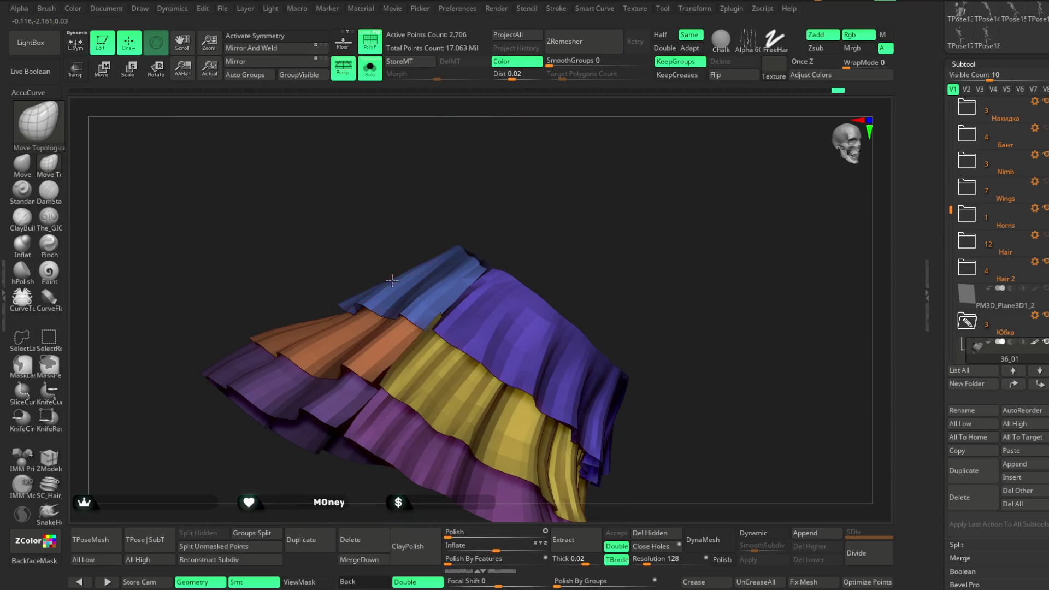
mouse_move(414, 230)
left_mouse_down()
mouse_move(479, 193)
mouse_move(487, 285)
left_mouse_up()
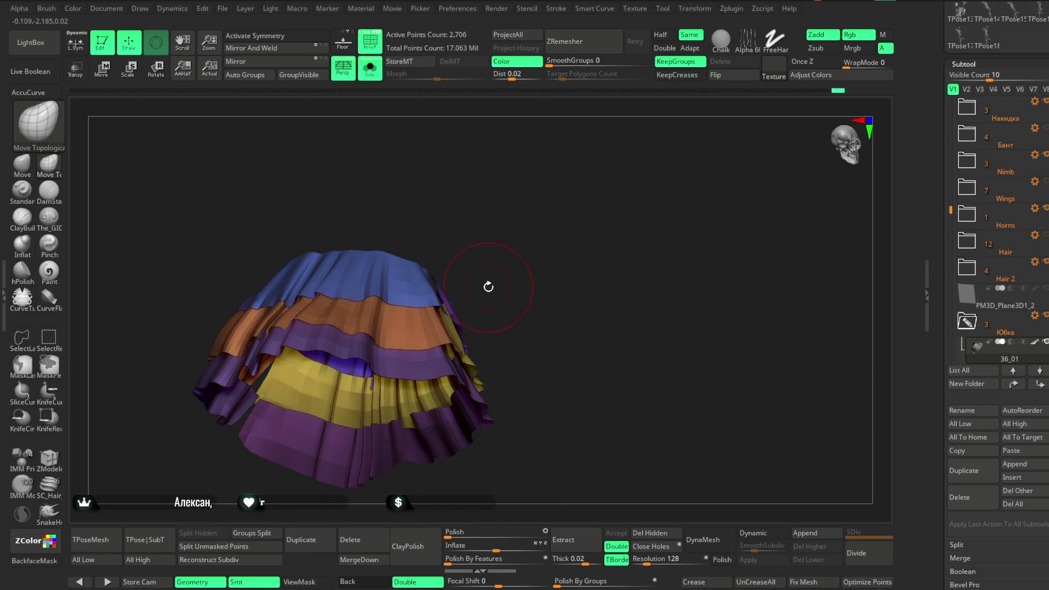
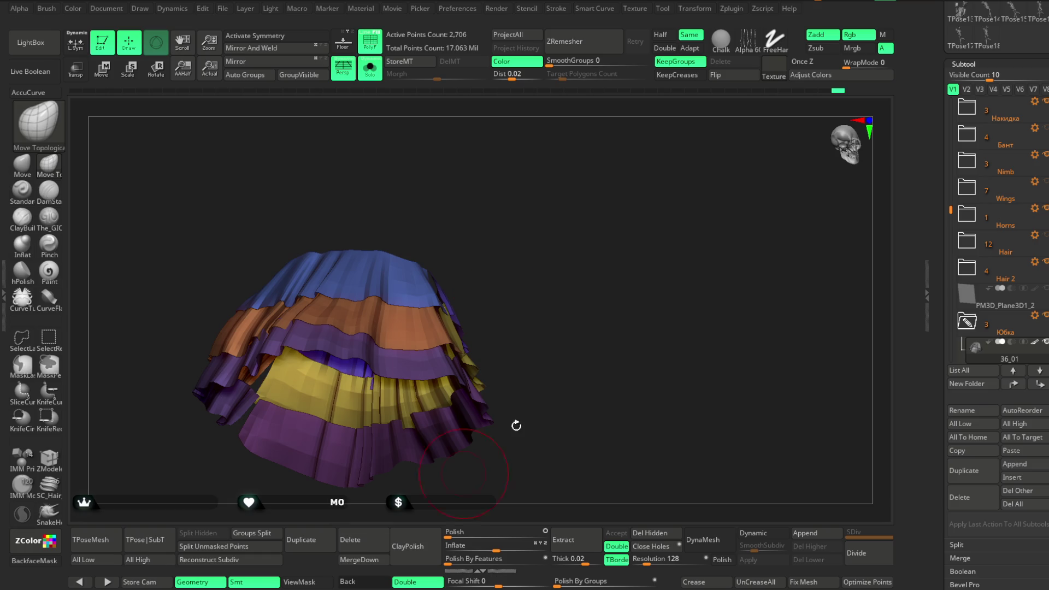
Step: Orbit the skirt to a tilted view from below, exposing the yellow tier
mouse_move(583, 224)
left_mouse_down()
mouse_move(533, 188)
mouse_move(412, 275)
mouse_move(486, 182)
mouse_move(536, 188)
mouse_move(516, 202)
mouse_move(534, 218)
mouse_move(532, 237)
mouse_move(419, 274)
mouse_move(508, 236)
mouse_move(487, 222)
mouse_move(395, 308)
left_mouse_up()
key("space")
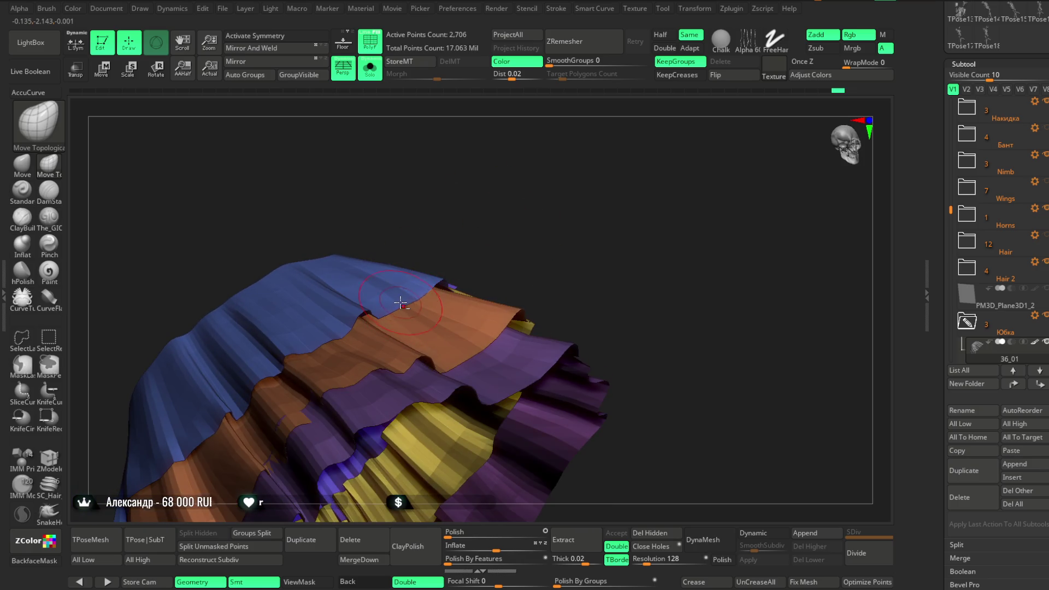
left_click_drag(453, 237, 436, 226)
mouse_move(417, 295)
left_mouse_down()
mouse_move(450, 225)
mouse_move(403, 290)
left_mouse_up()
mouse_move(440, 183)
left_mouse_down()
mouse_move(505, 185)
mouse_move(529, 168)
mouse_move(534, 215)
mouse_move(394, 318)
left_mouse_up()
mouse_move(454, 243)
left_mouse_down()
mouse_move(534, 154)
mouse_move(543, 208)
mouse_move(578, 185)
mouse_move(452, 256)
left_mouse_up()
Step: Orbit and zoom closer toward the lower frill edges and the yellow tiers underneath
key("space")
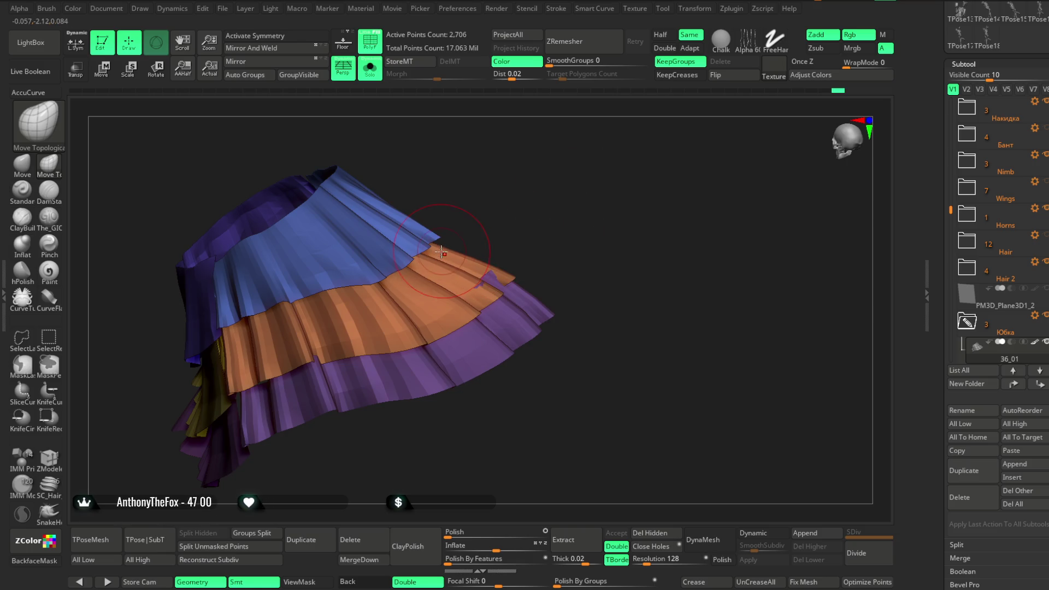
left_click_drag(543, 235, 527, 236)
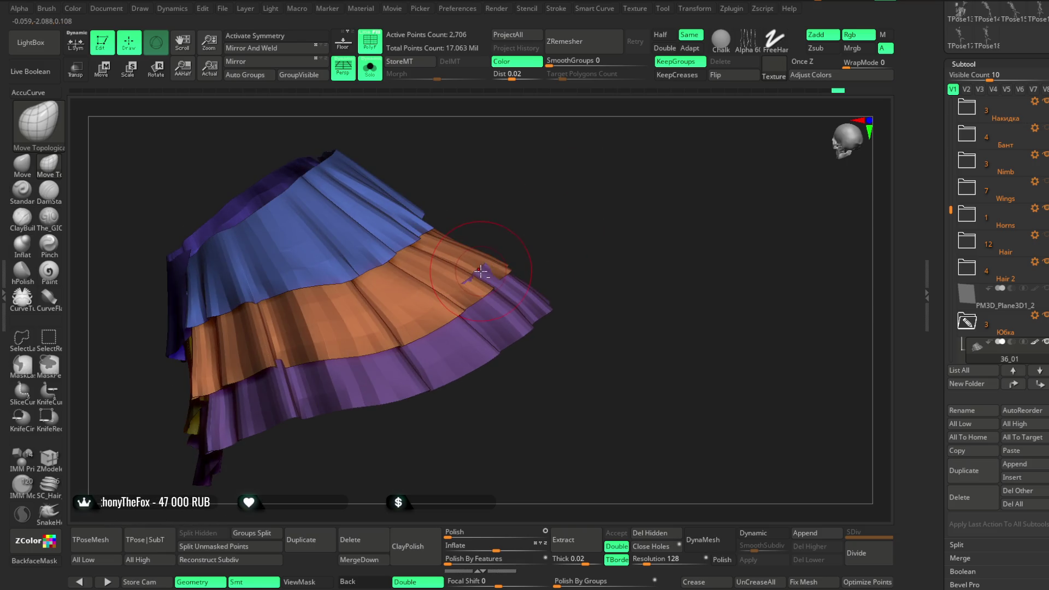
right_click_drag(501, 254, 480, 255)
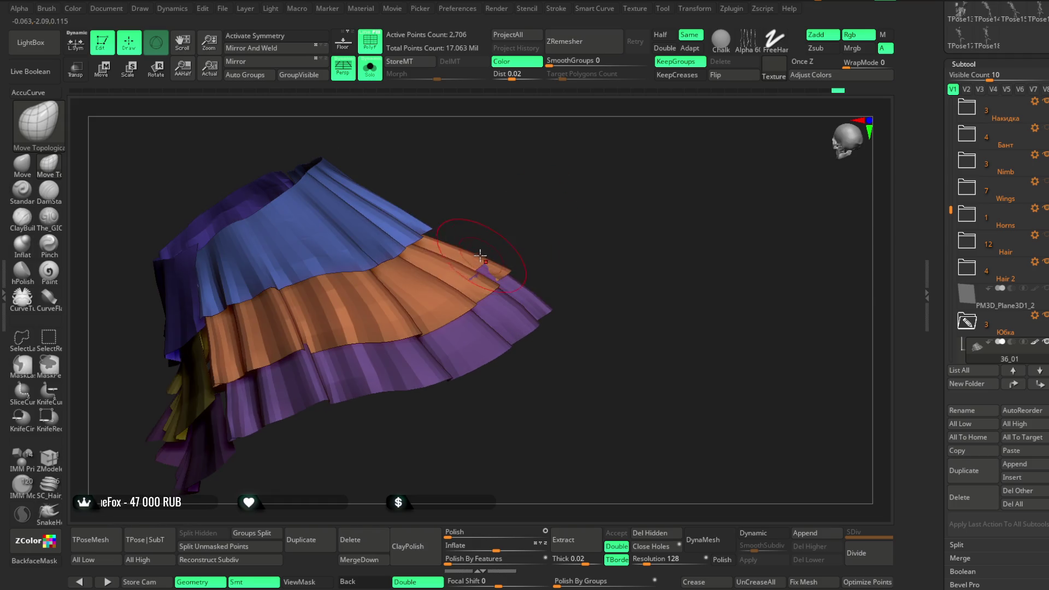
left_click_drag(545, 220, 558, 213)
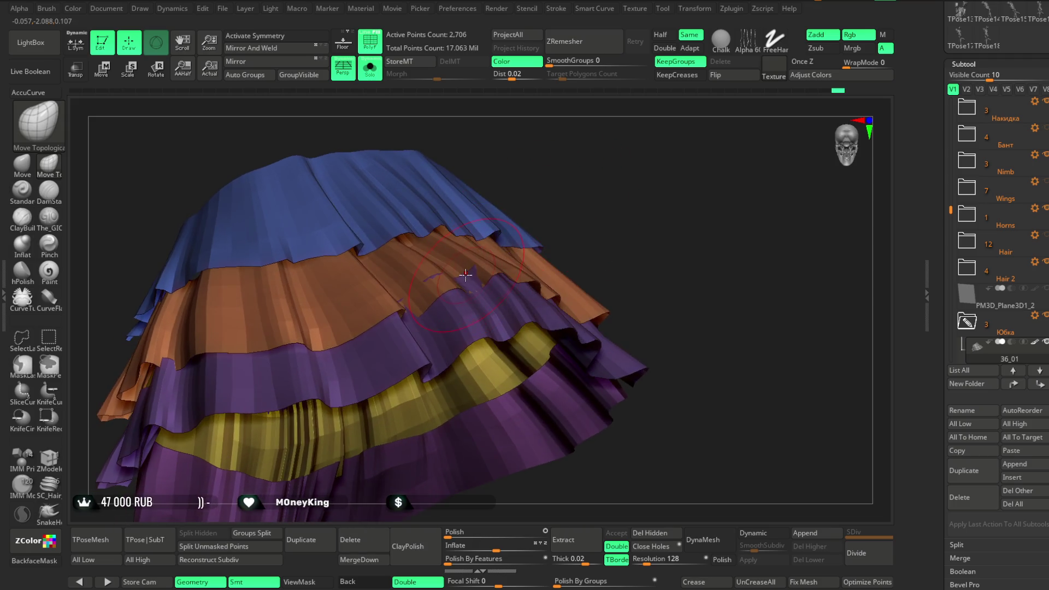
mouse_move(579, 230)
left_mouse_down()
mouse_move(658, 159)
mouse_move(493, 363)
left_mouse_up()
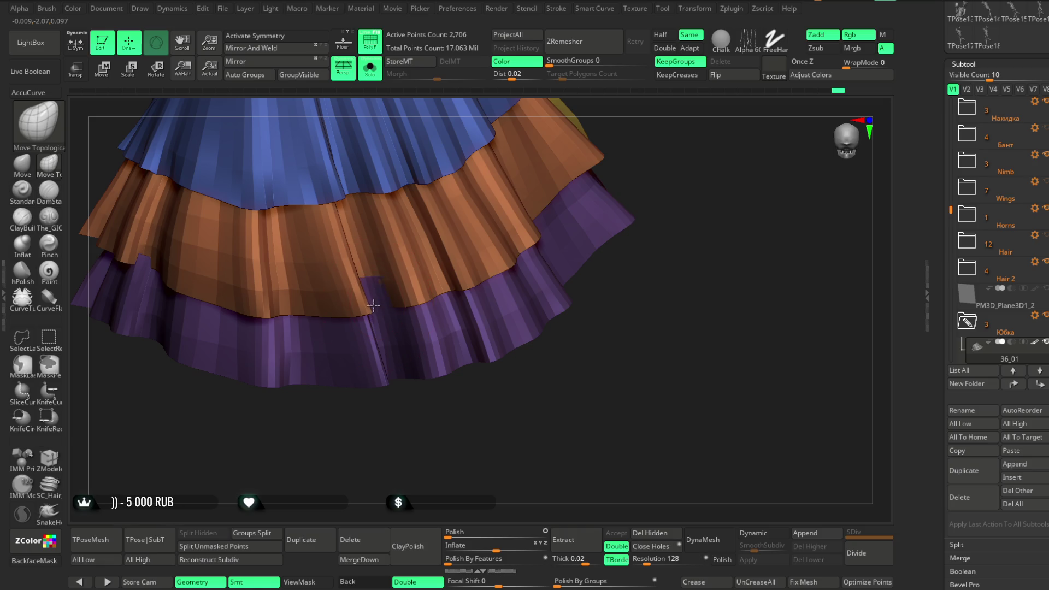
mouse_move(381, 306)
left_mouse_down()
mouse_move(375, 320)
mouse_move(433, 403)
mouse_move(421, 415)
mouse_move(367, 333)
left_mouse_up()
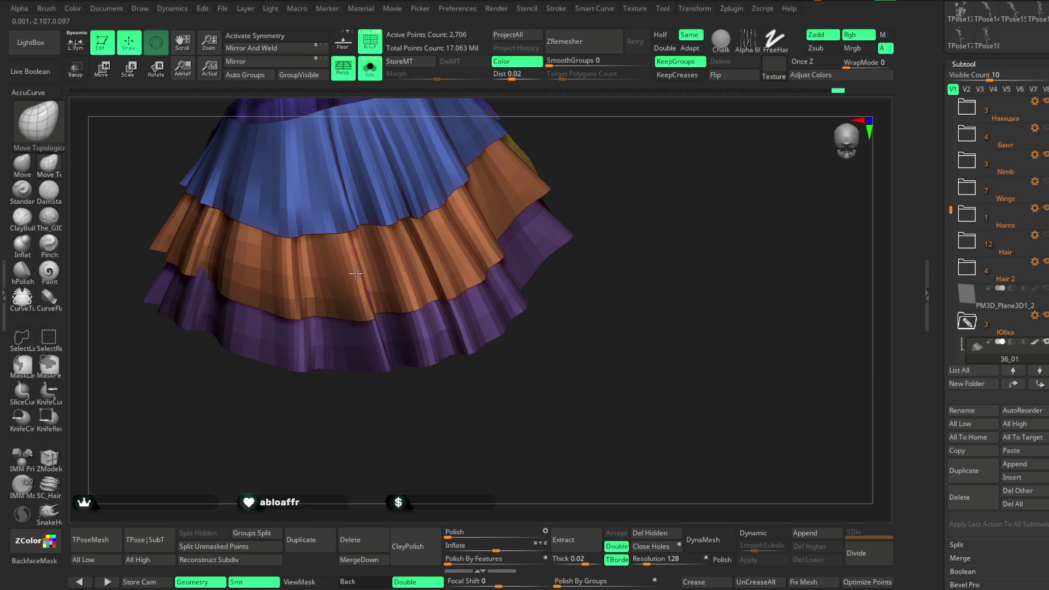
left_click_drag(371, 301, 373, 392)
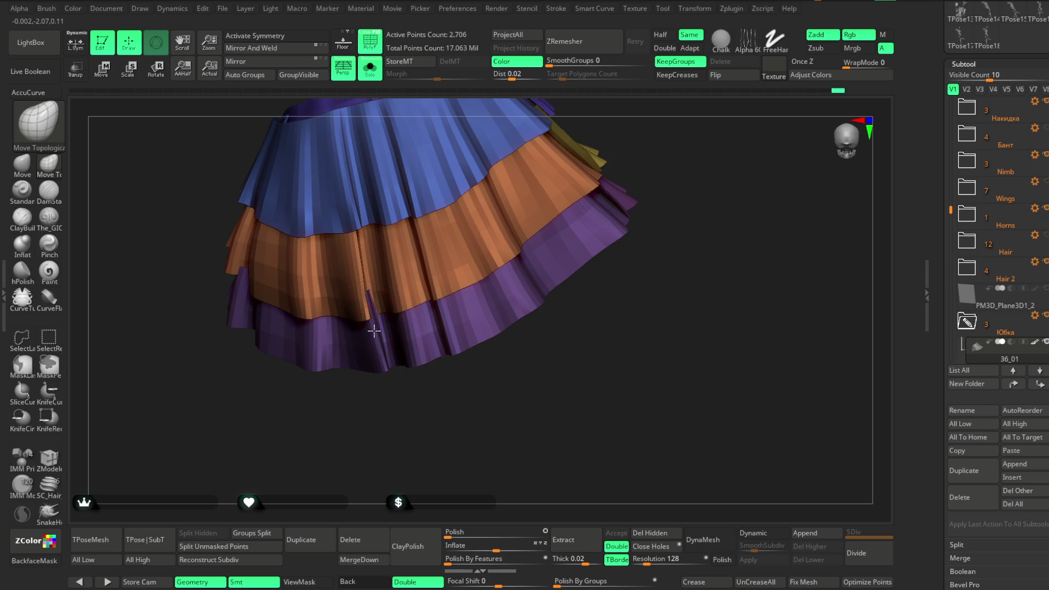
left_click_drag(373, 331, 374, 347)
left_click_drag(396, 392, 372, 331)
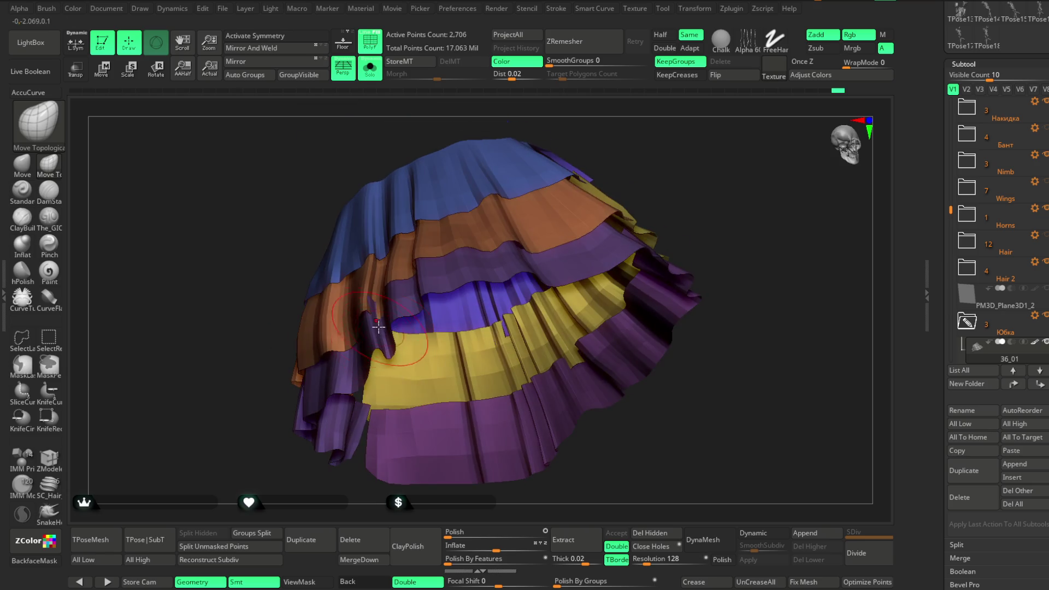
Step: Isolate one purple frill strip on its own, then show all skirt tiers again
left_click(616, 122, "ctrl+shift")
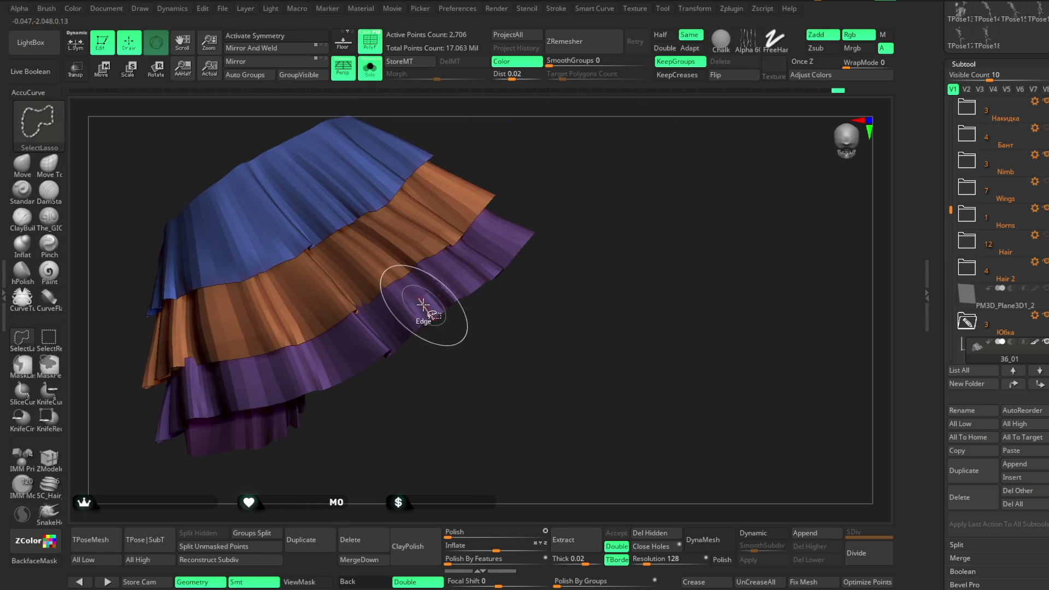
left_click(421, 304, "ctrl+shift")
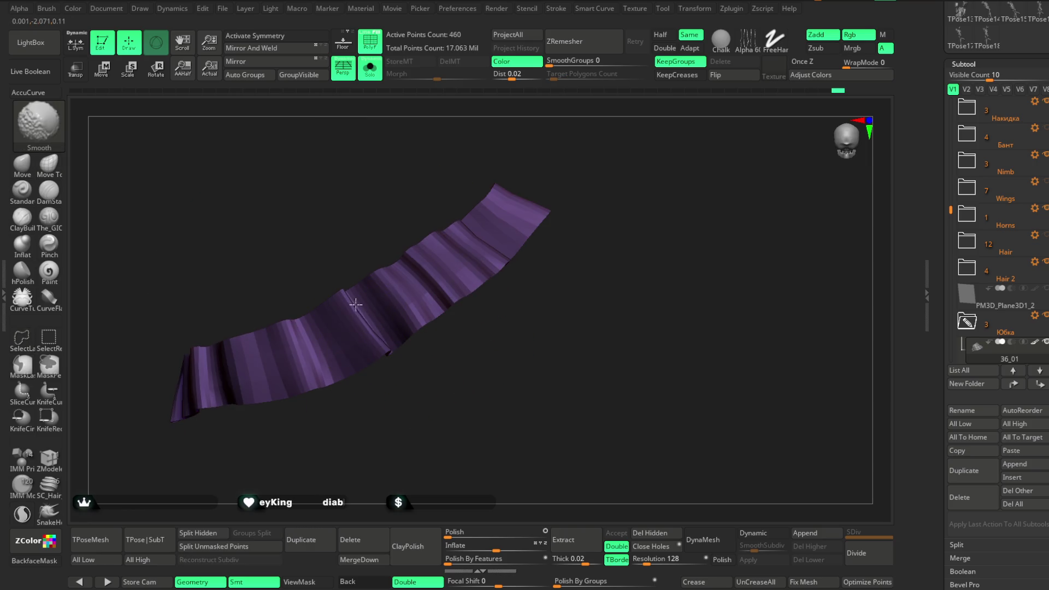
left_click(480, 335, "ctrl+shift")
Step: Orbit the skirt to view its opening from below
mouse_move(497, 363)
left_mouse_down()
mouse_move(533, 270)
mouse_move(535, 206)
mouse_move(557, 222)
mouse_move(409, 277)
left_mouse_up()
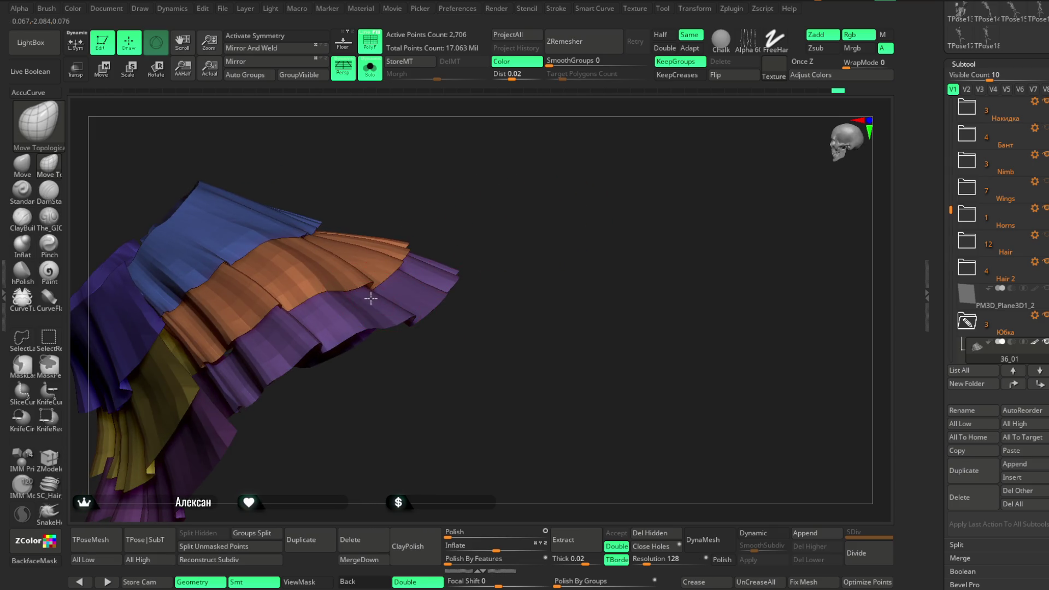
mouse_move(449, 203)
left_mouse_down()
mouse_move(407, 241)
mouse_move(419, 206)
mouse_move(487, 182)
left_mouse_up()
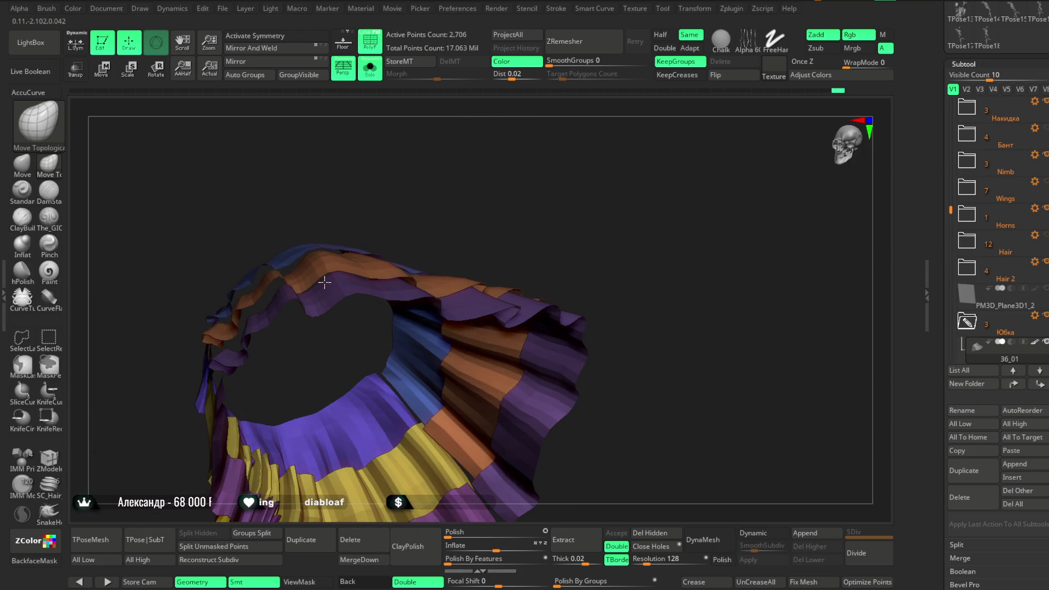
left_click_drag(402, 201, 409, 171)
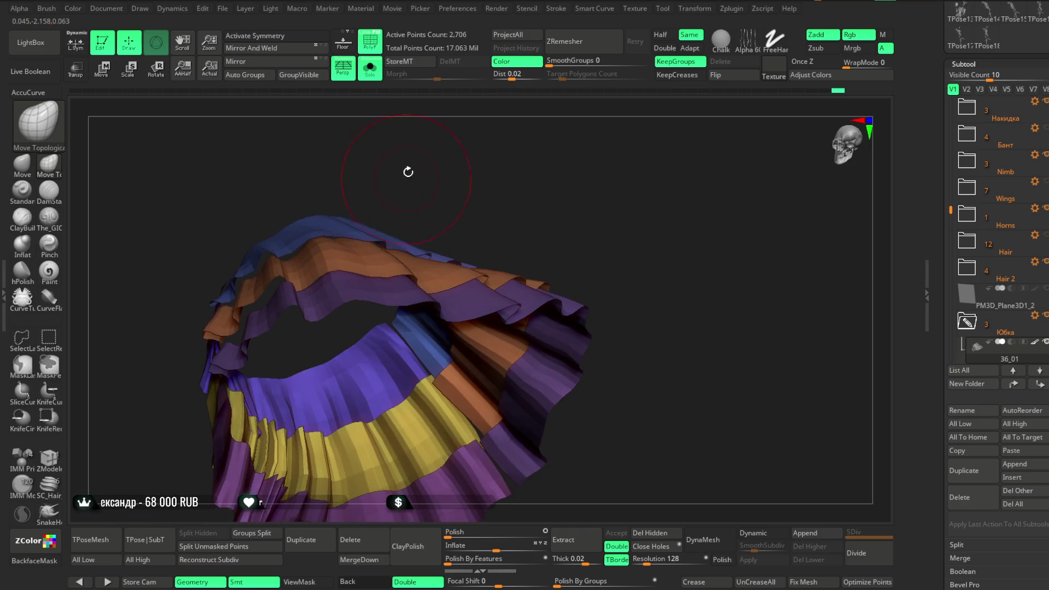
key("space")
mouse_move(389, 210)
left_mouse_down()
mouse_move(445, 145)
mouse_move(280, 300)
left_mouse_up()
mouse_move(407, 146)
left_mouse_down()
mouse_move(437, 144)
mouse_move(276, 298)
left_mouse_up()
Step: Zoom in on the tiers and orbit until the skirt fills the canvas
key("space")
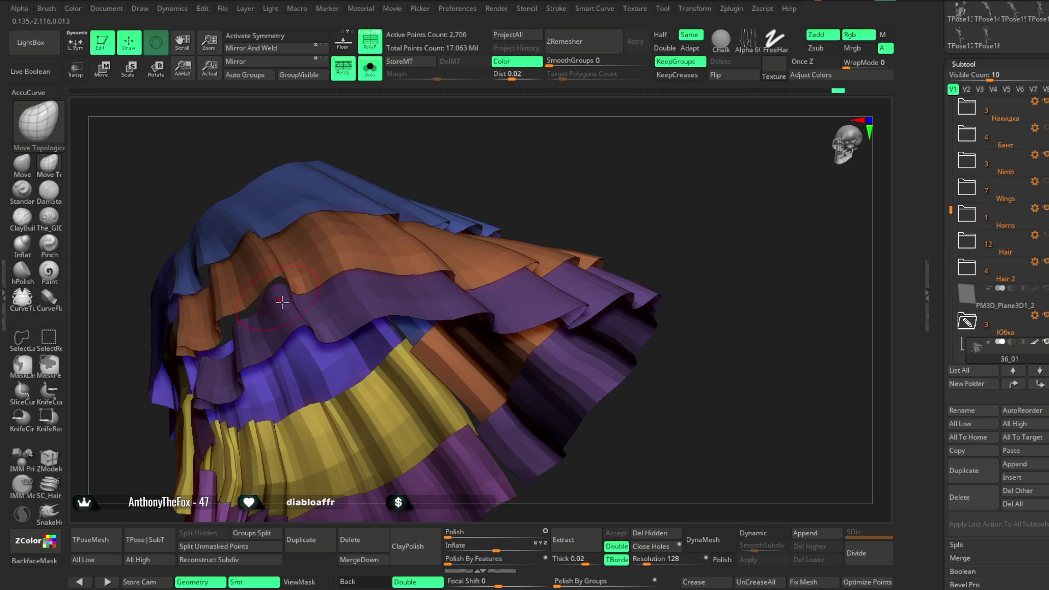
left_click_drag(445, 137, 298, 323, "alt")
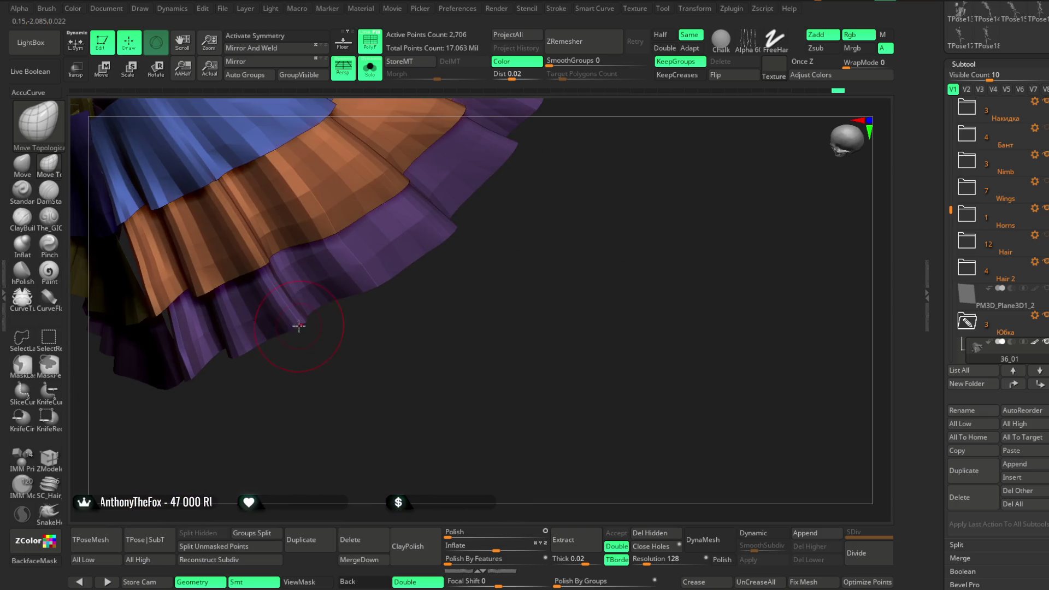
left_click_drag(354, 351, 368, 351)
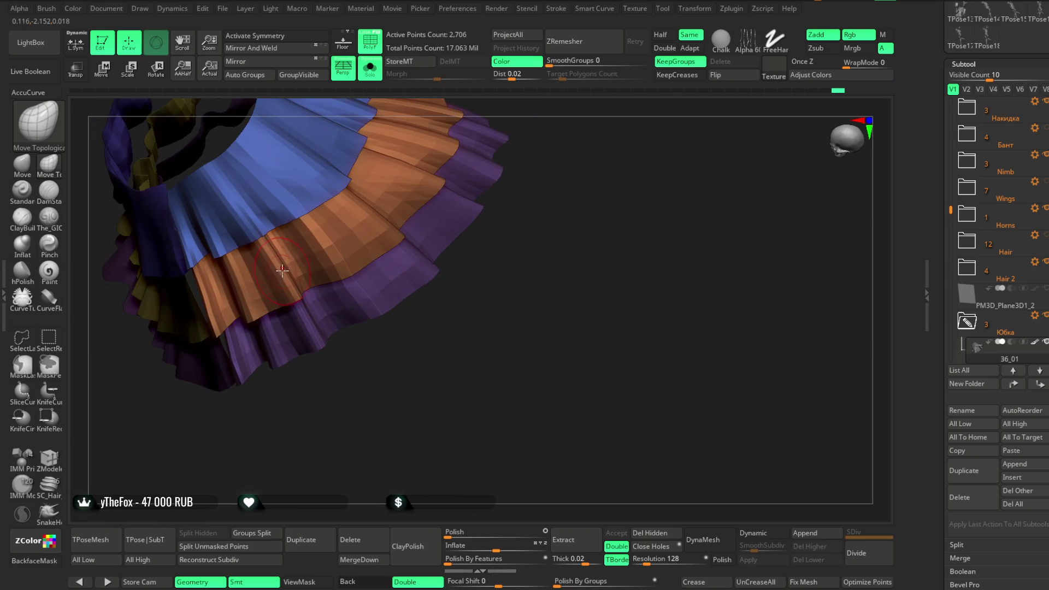
mouse_move(281, 271)
left_mouse_down()
mouse_move(396, 264)
mouse_move(428, 251)
left_mouse_up()
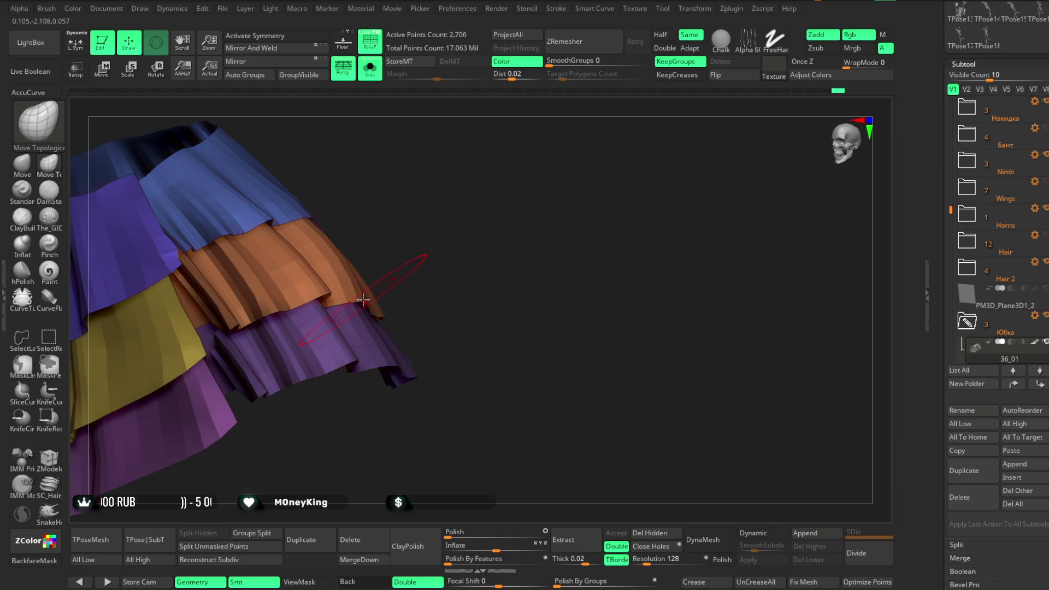
mouse_move(371, 297)
left_mouse_down()
mouse_move(417, 236)
mouse_move(363, 265)
left_mouse_up()
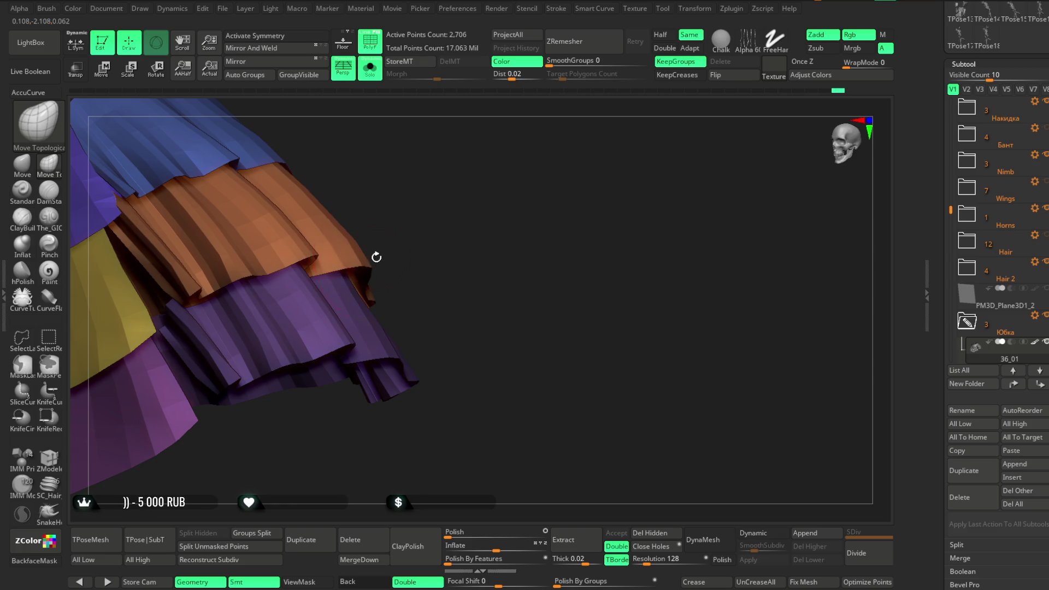
left_click_drag(427, 226, 360, 291)
mouse_move(442, 248)
left_mouse_down()
mouse_move(352, 328)
mouse_move(353, 382)
mouse_move(375, 398)
mouse_move(368, 416)
mouse_move(464, 183)
mouse_move(376, 237)
mouse_move(452, 194)
mouse_move(436, 236)
mouse_move(452, 199)
mouse_move(430, 206)
mouse_move(492, 183)
mouse_move(380, 306)
left_mouse_up()
Step: Rotate the skirt through lower side, front and higher side-on views
key("space")
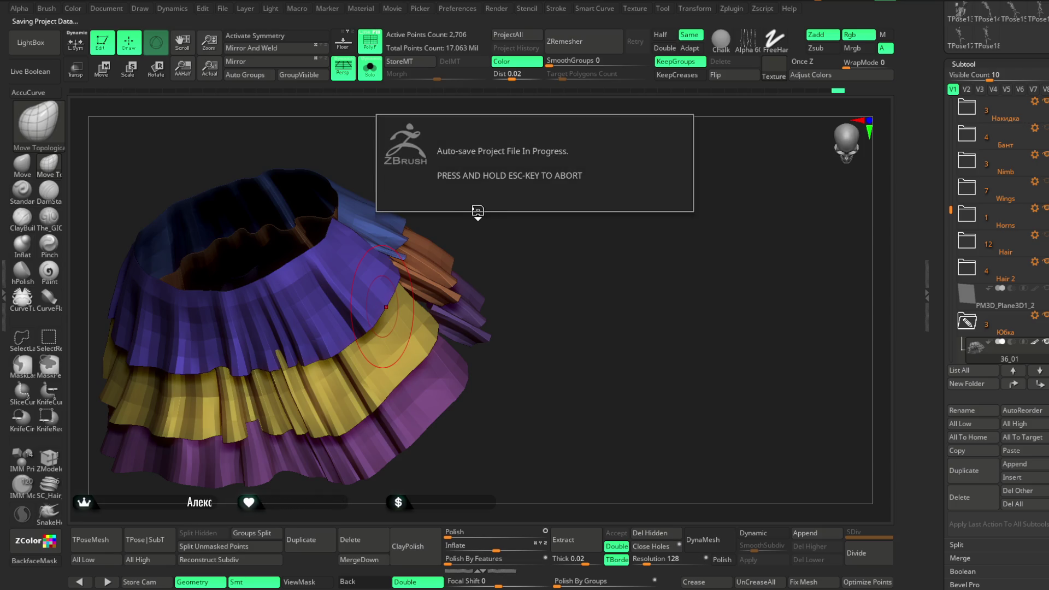
left_click_drag(468, 207, 370, 244)
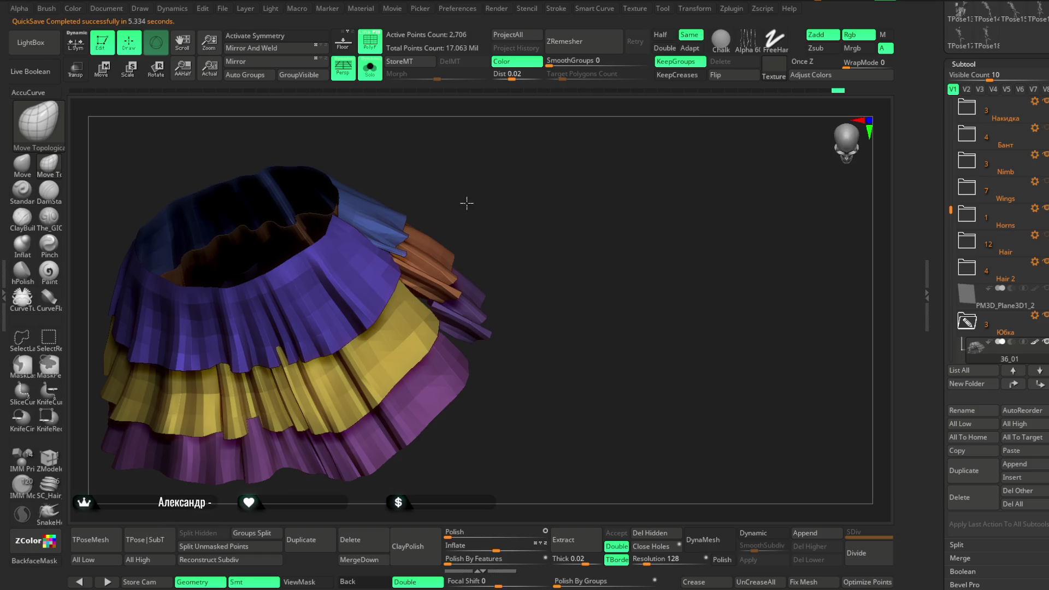
left_click_drag(455, 189, 484, 152)
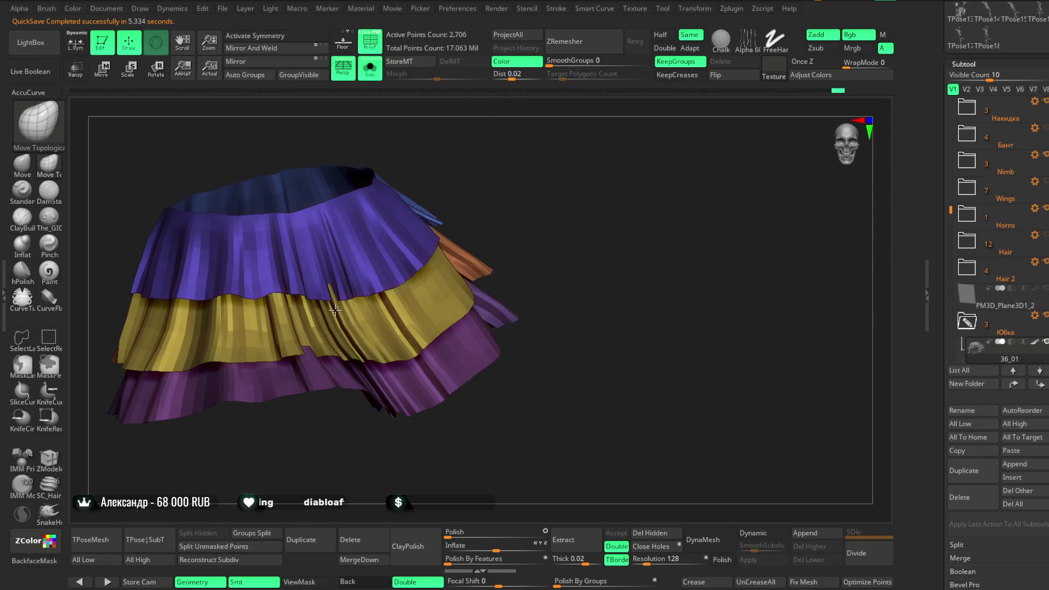
left_click_drag(475, 159, 443, 140)
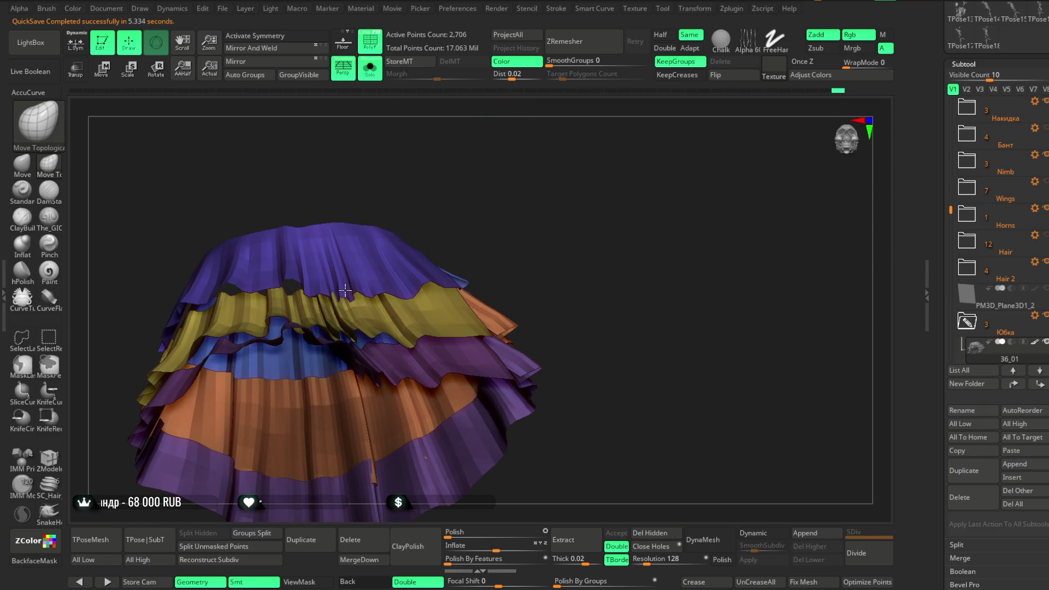
mouse_move(393, 219)
left_mouse_down()
mouse_move(340, 263)
mouse_move(337, 222)
left_mouse_up()
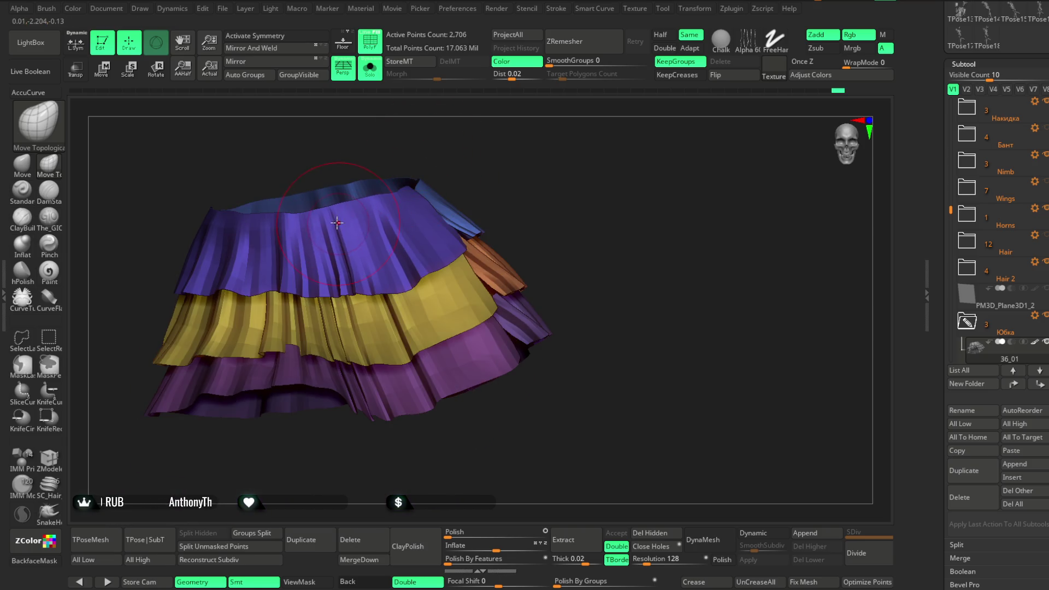
Step: Lower the Draw Size in the quick palette, then orbit to a higher, top-down angle
key("space")
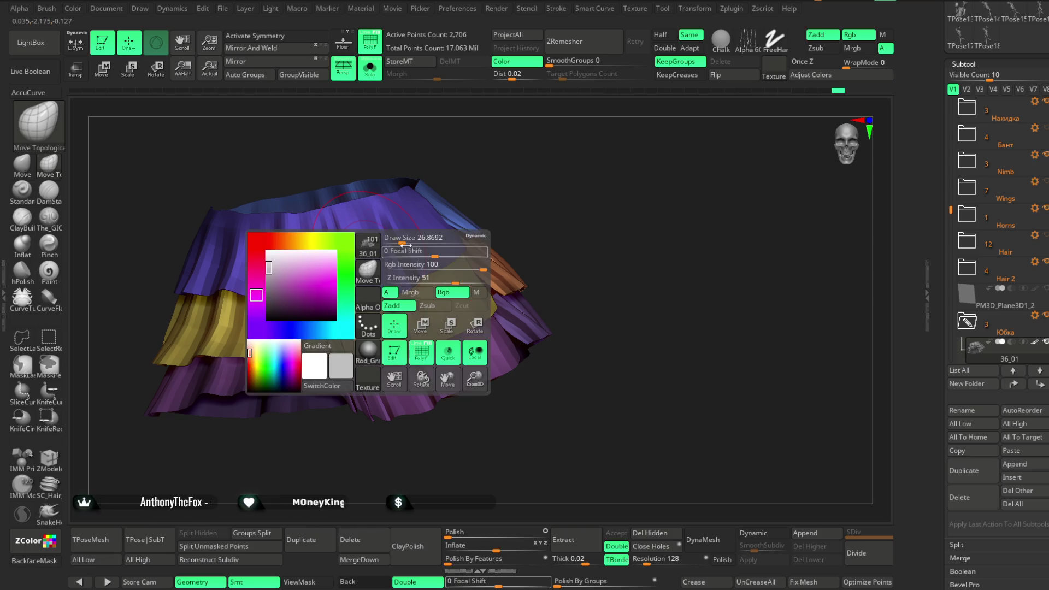
scroll(382, 263, "up", 3)
key("space")
left_click_drag(404, 251, 394, 251)
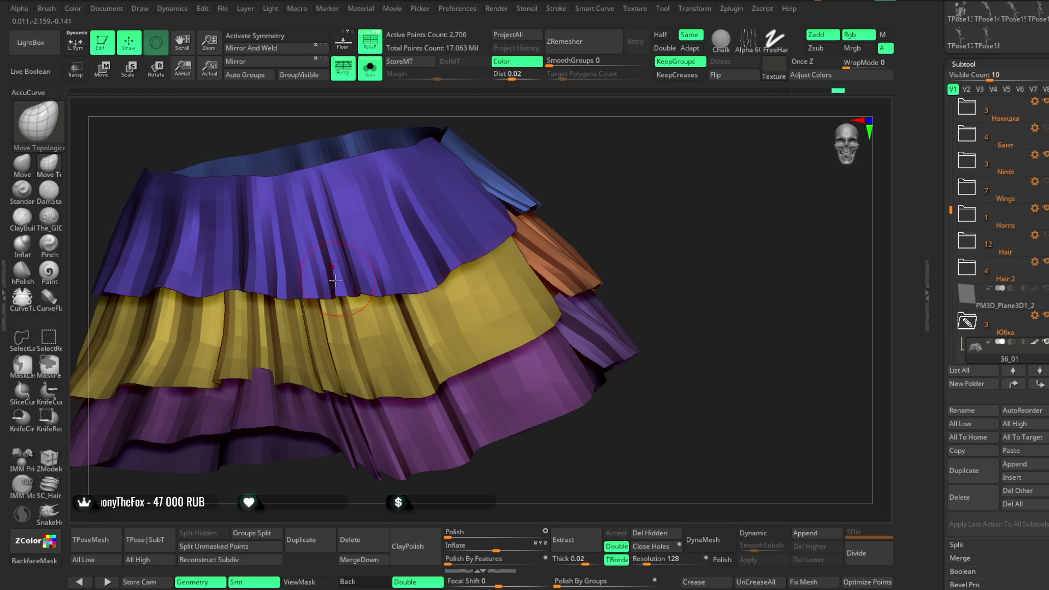
mouse_move(356, 248)
left_mouse_down()
mouse_move(336, 236)
mouse_move(370, 226)
left_mouse_up()
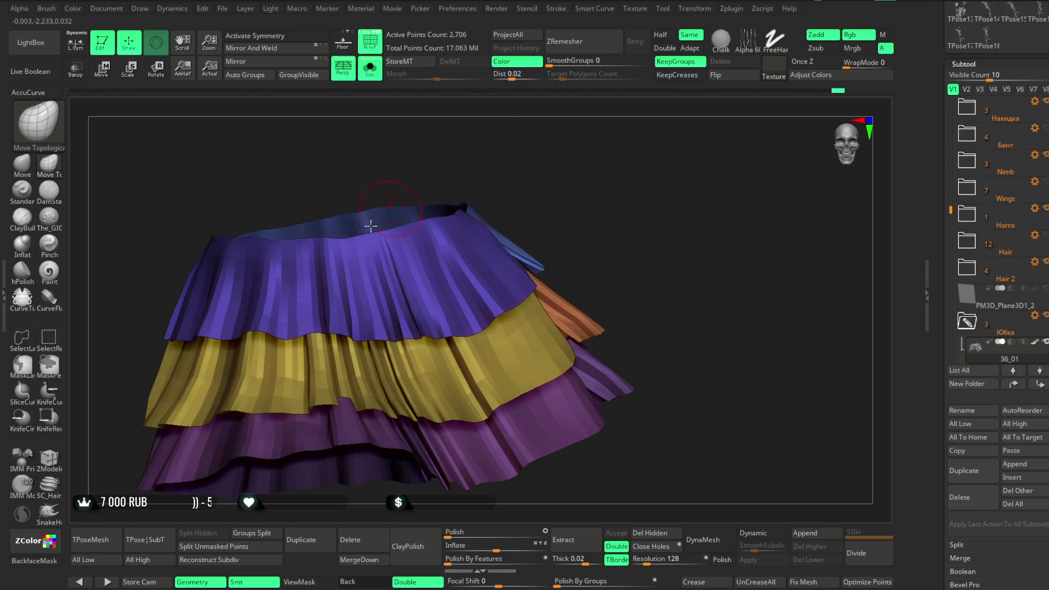
left_click_drag(437, 164, 374, 205)
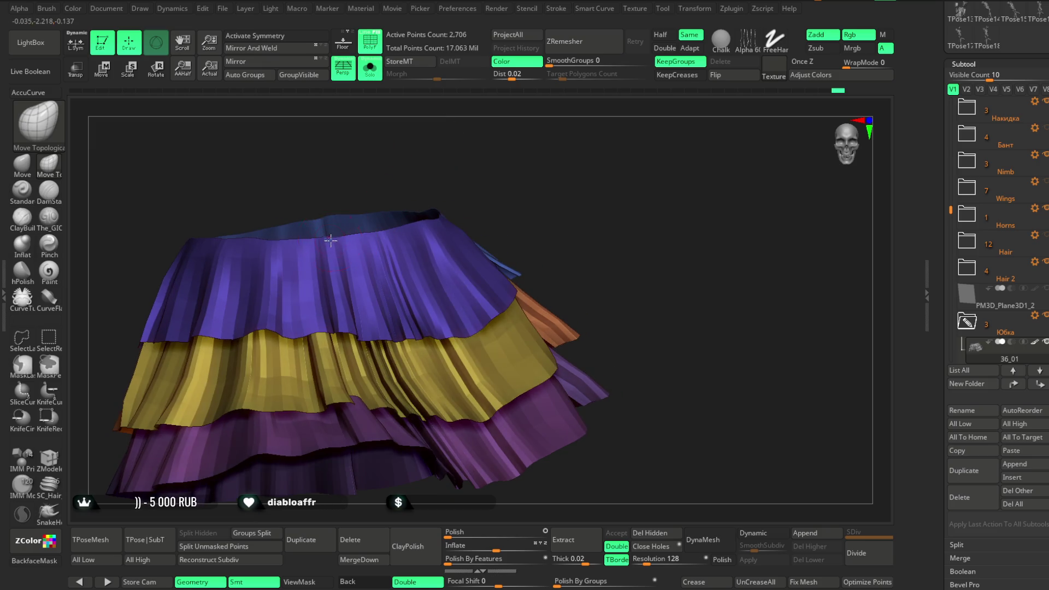